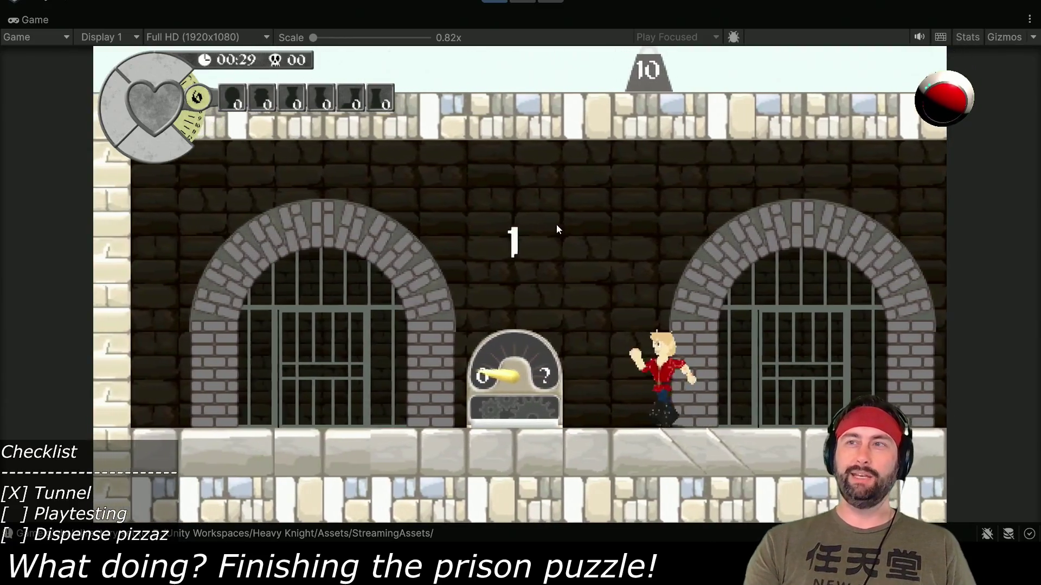
- Use dispensers 1 to 3, collecting the thrown item and picking up the hat
key("space")
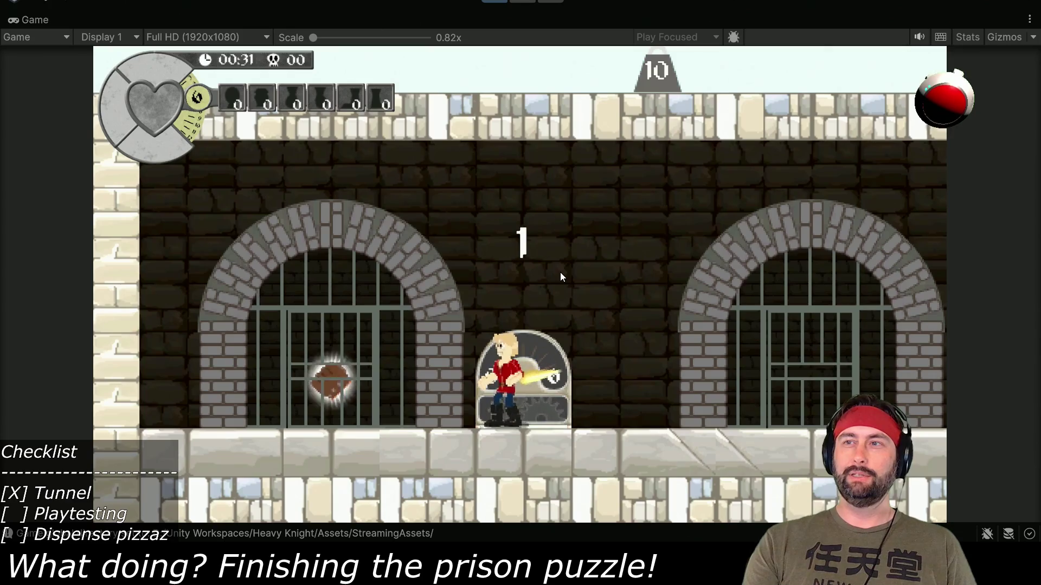
key("Left")
key("Right")
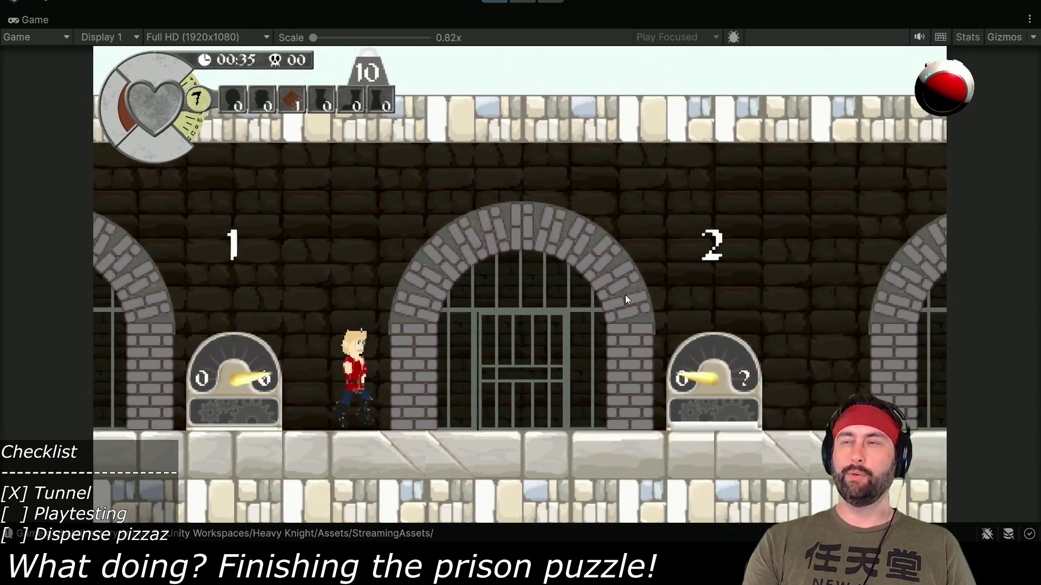
key("Right")
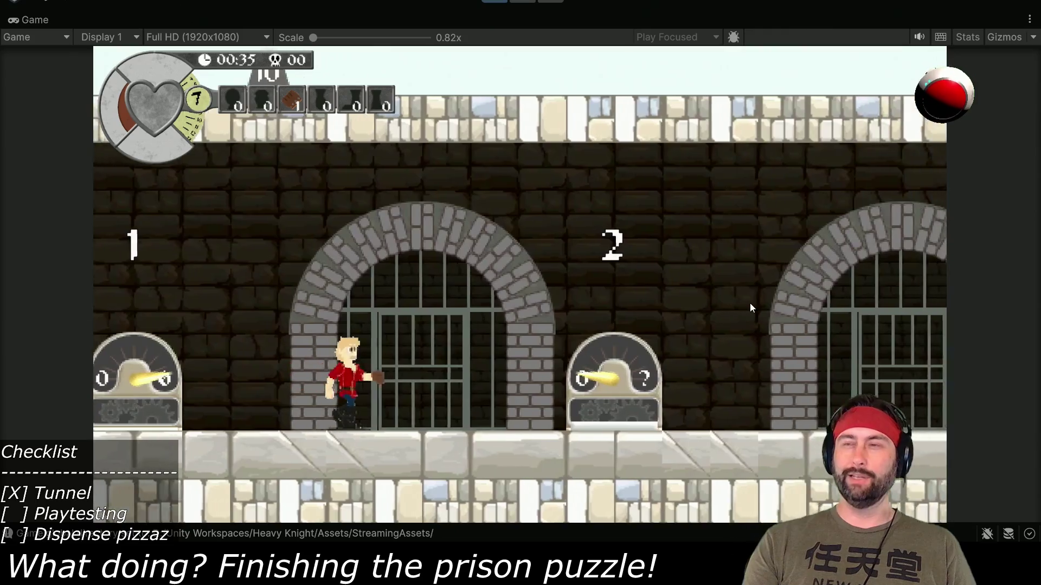
key("space")
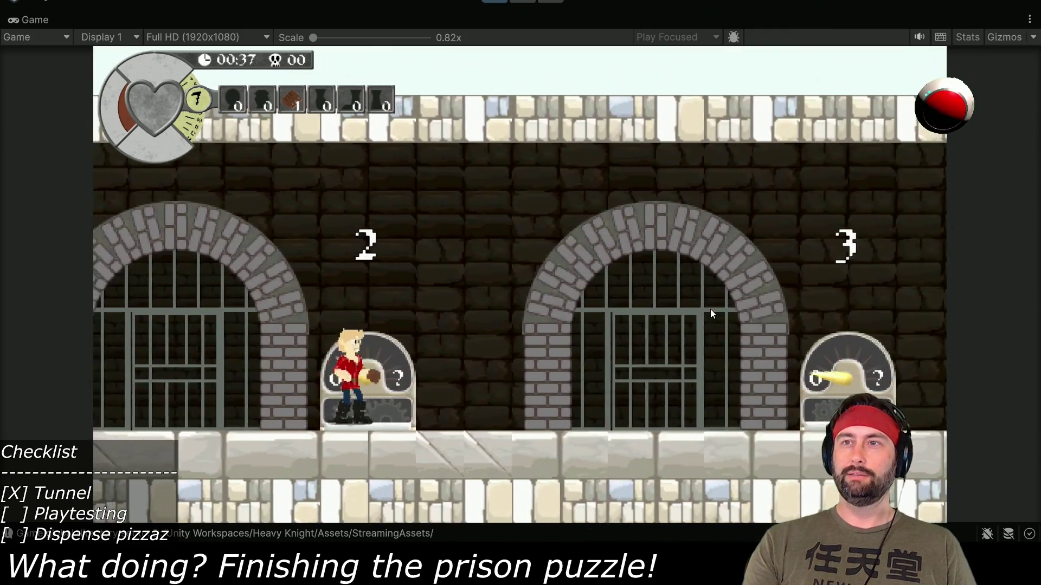
key("Left")
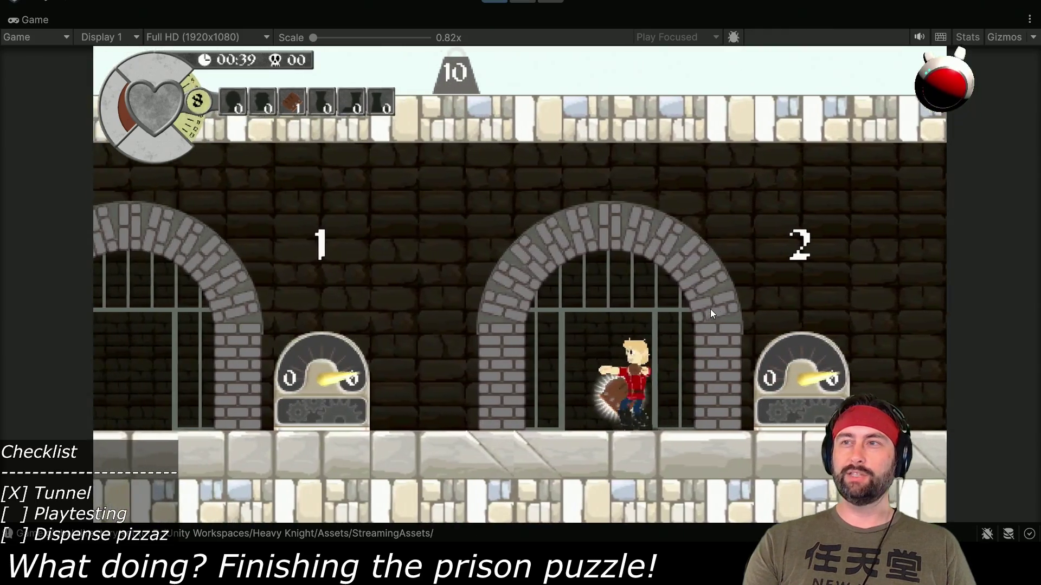
key("Right")
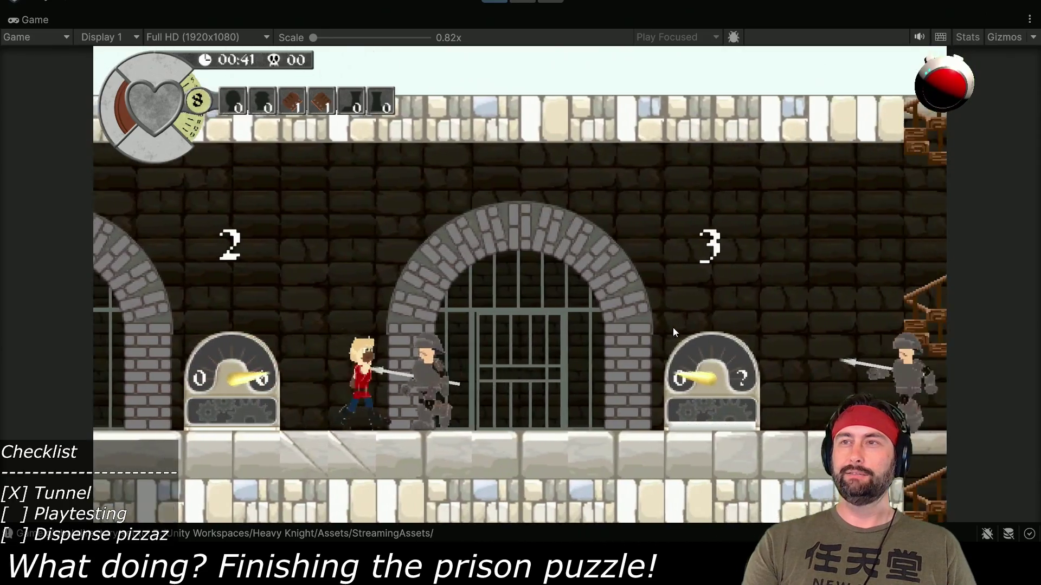
key("Right")
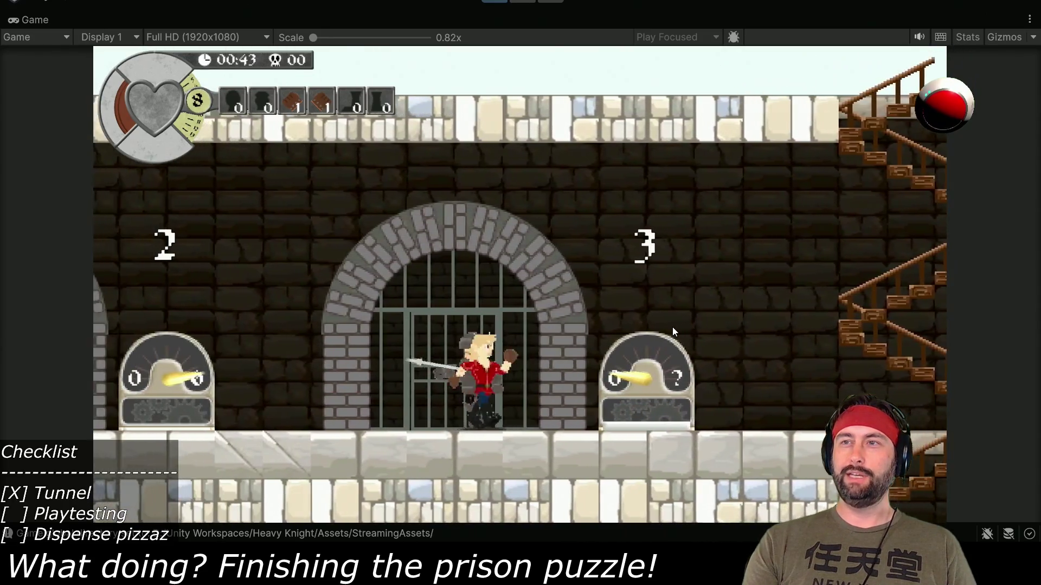
key("Right")
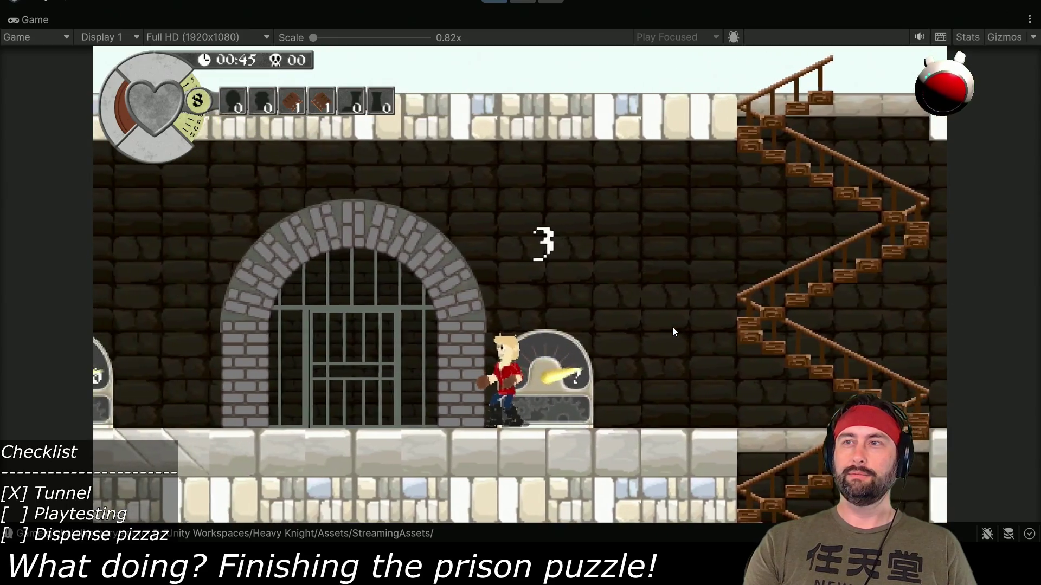
key("Left")
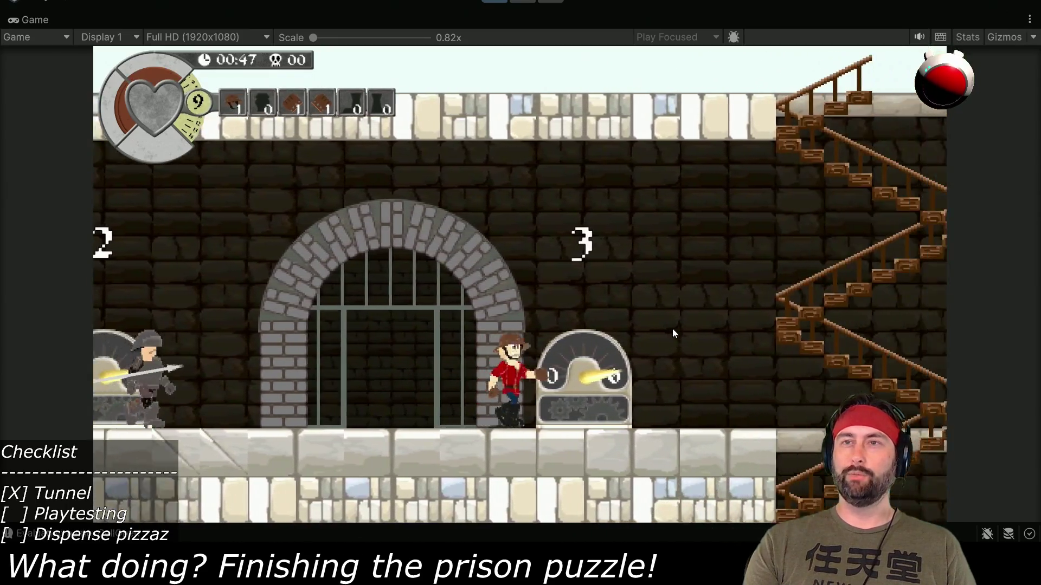
- Descend the staircase to the next floor and jump through room 10
key("Right")
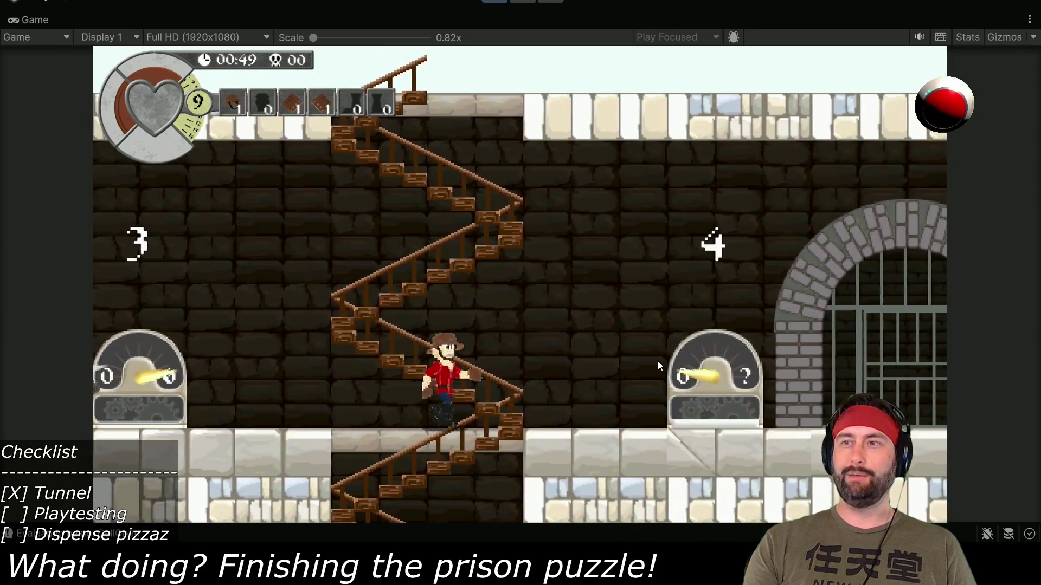
key("Down")
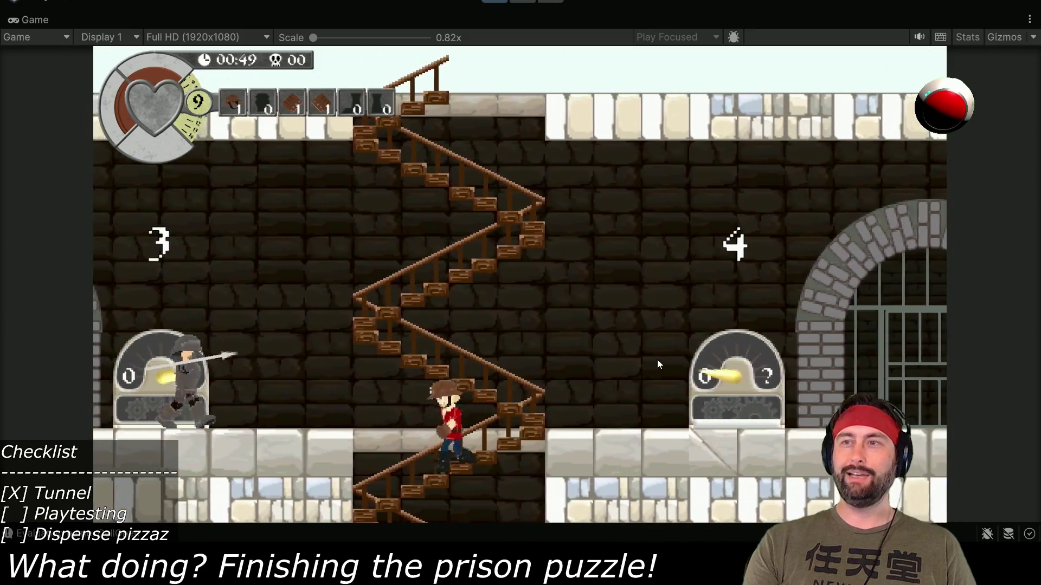
key("Down")
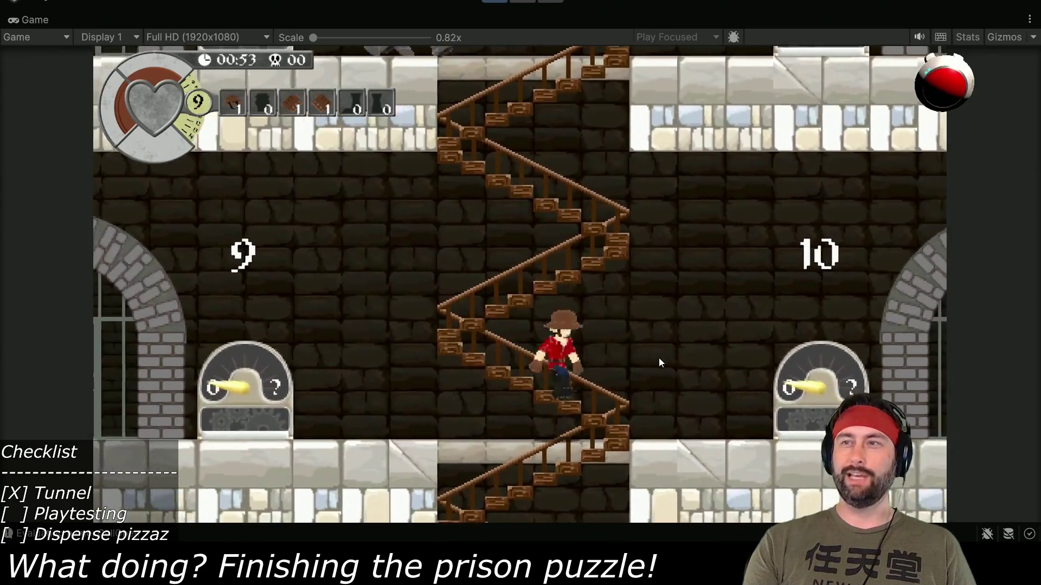
key("Right")
key("space")
key("Right")
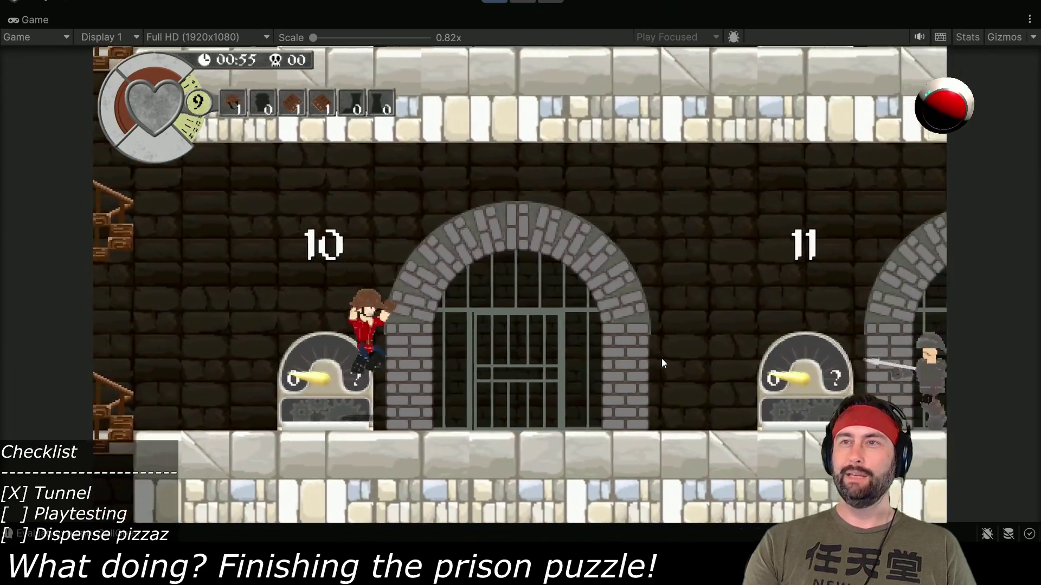
- Jump past dispenser 11, hop onto dispenser 12 and continue into the right cell
key("Right")
key("space")
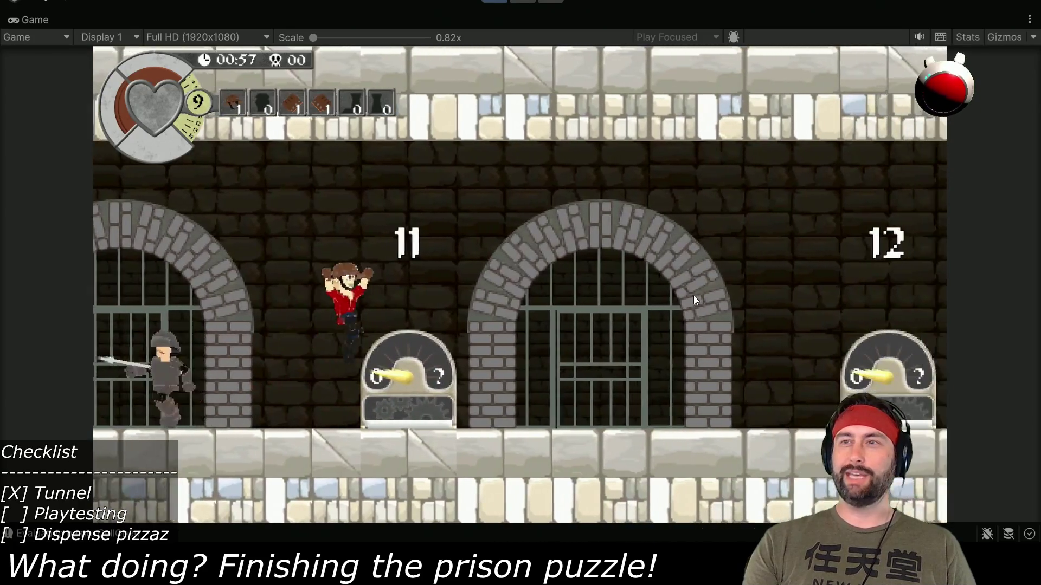
key("Right")
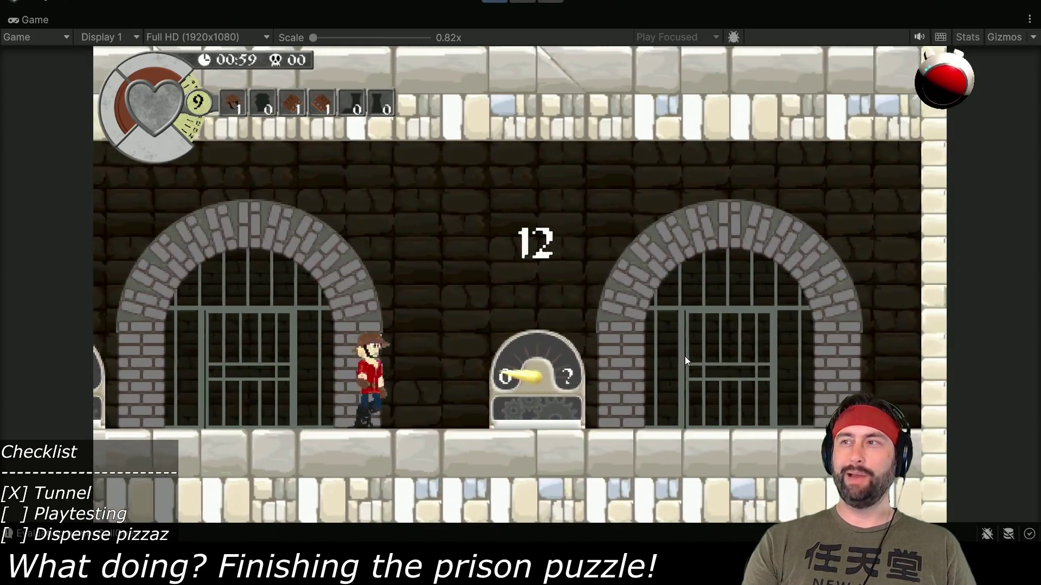
key("space")
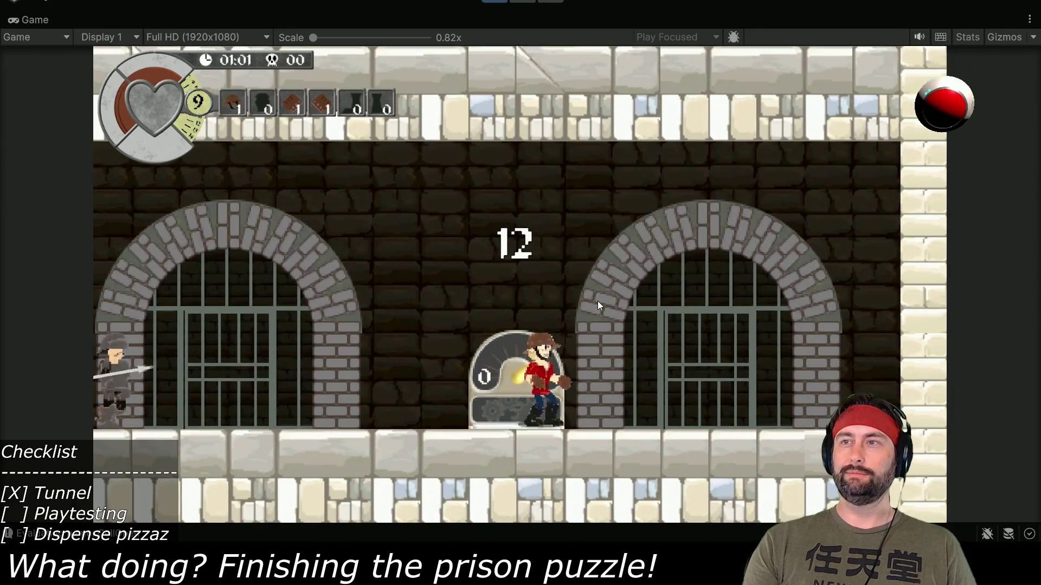
key("Right")
key("Right")
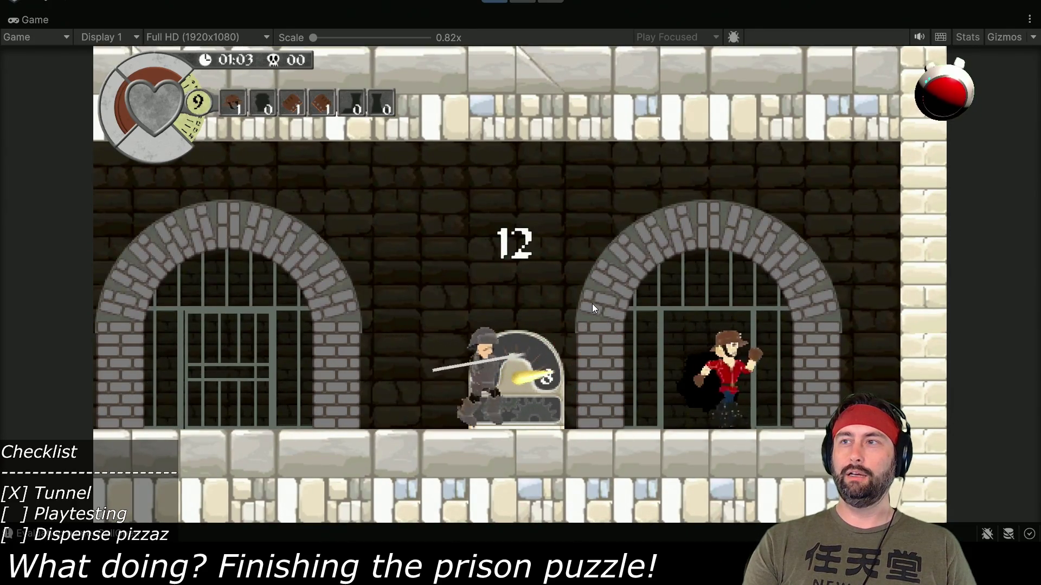
key("space")
key("Left")
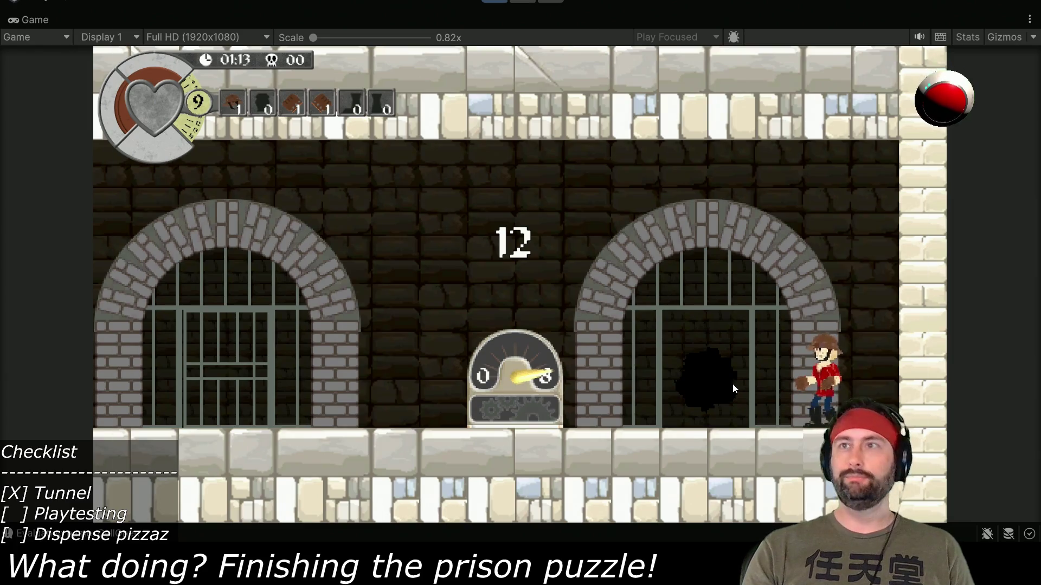
- Stop the playtest, note 'Increase cell door noise range' in TextPad, and return to Unity
key("ctrl+p")
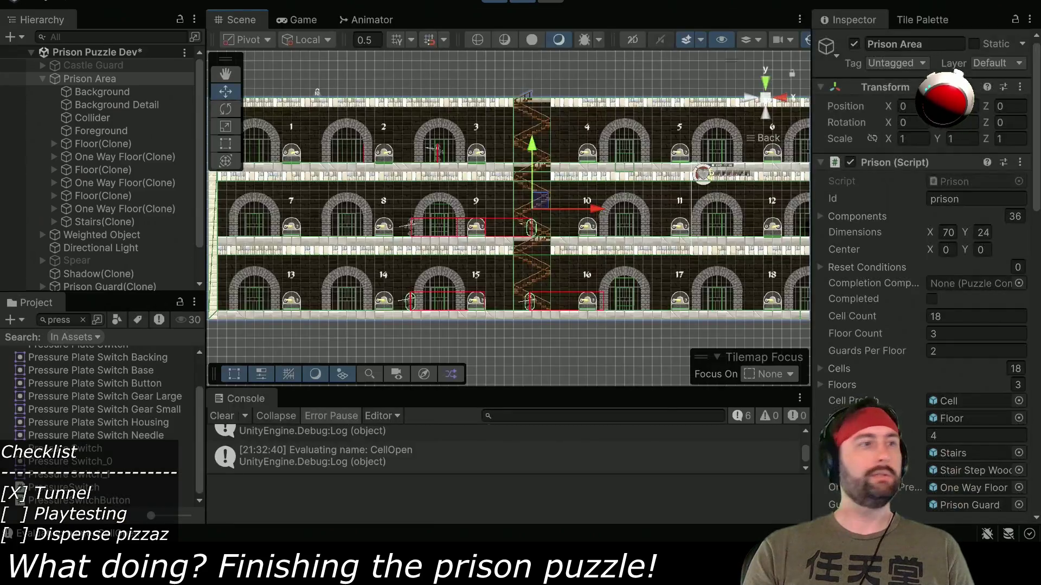
key("alt+Tab")
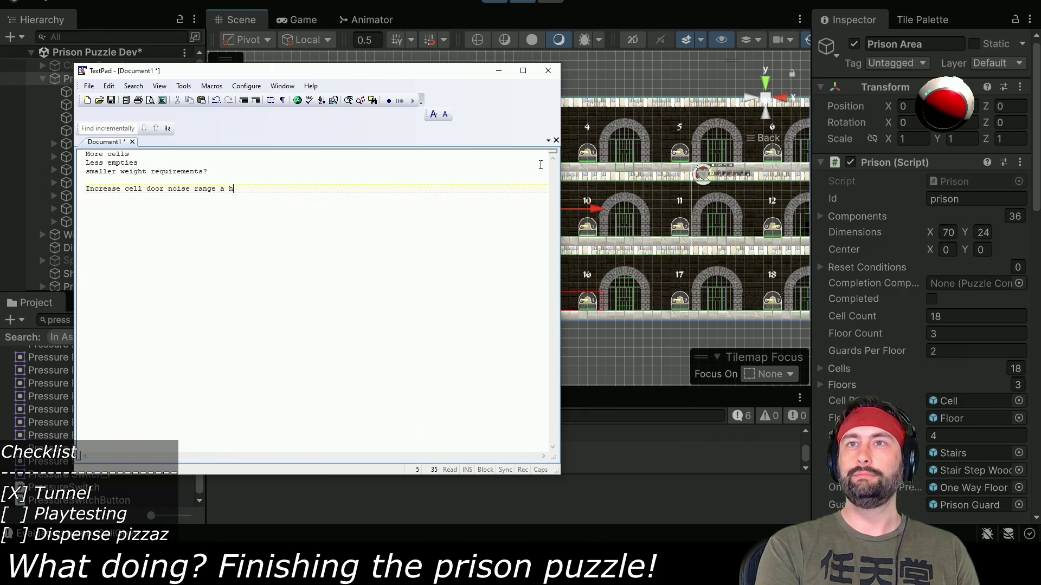
key("alt+Tab")
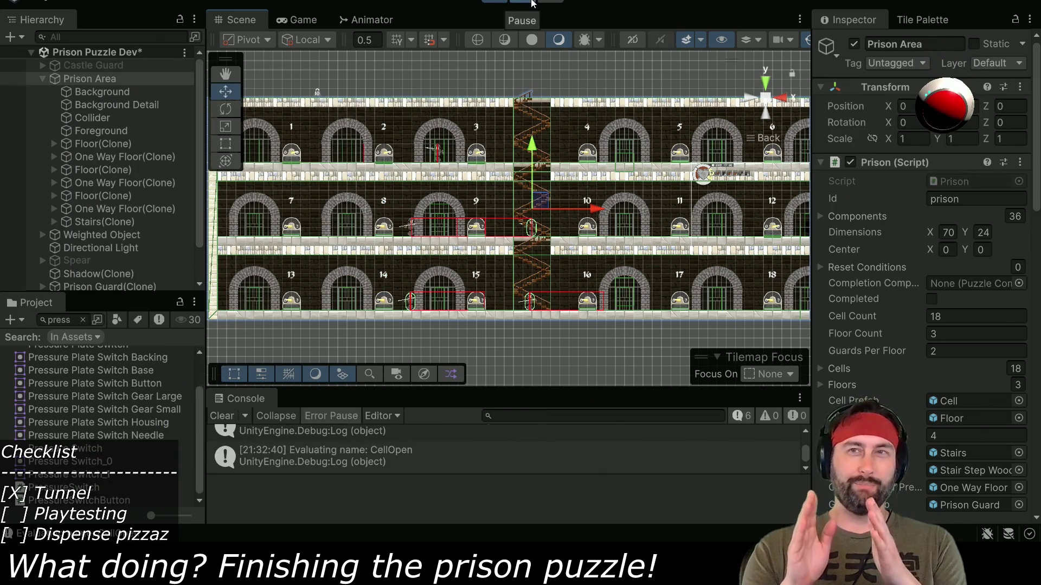
double_click(290, 22)
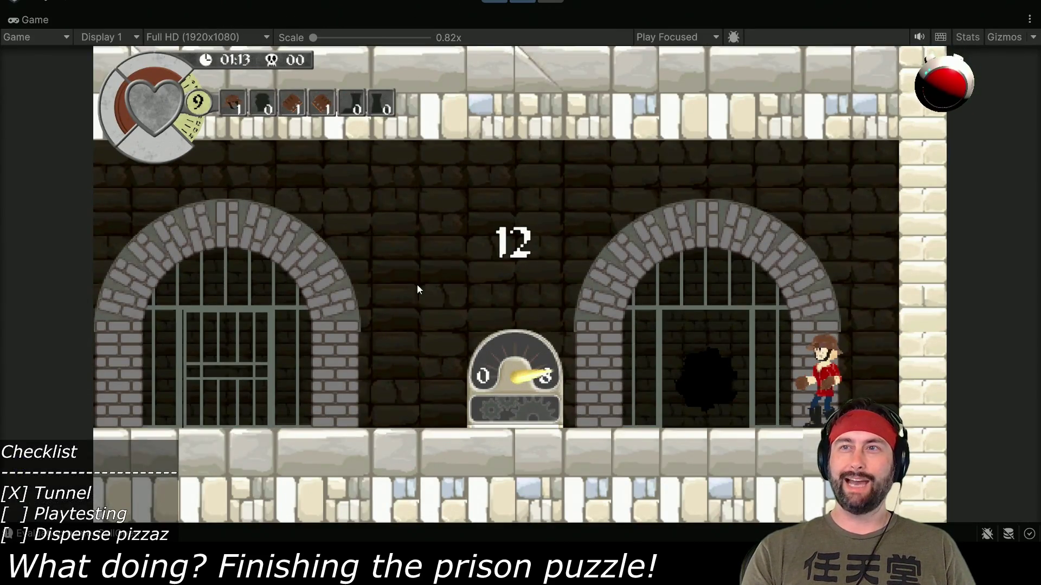
- Walk the hero left past cell 10 to the stairs, then back right to jump near gauge 11
key("Left")
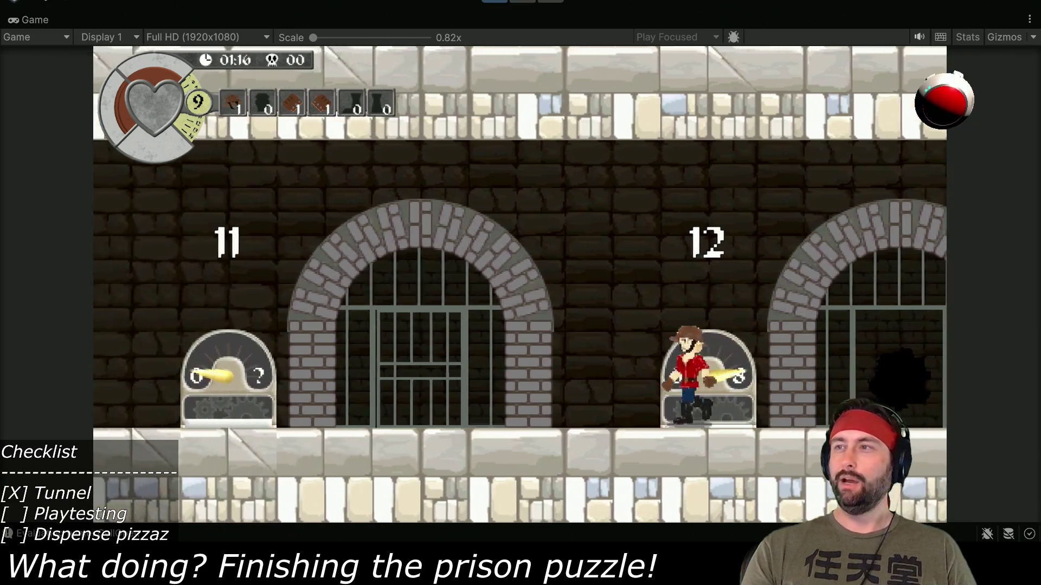
key("Left")
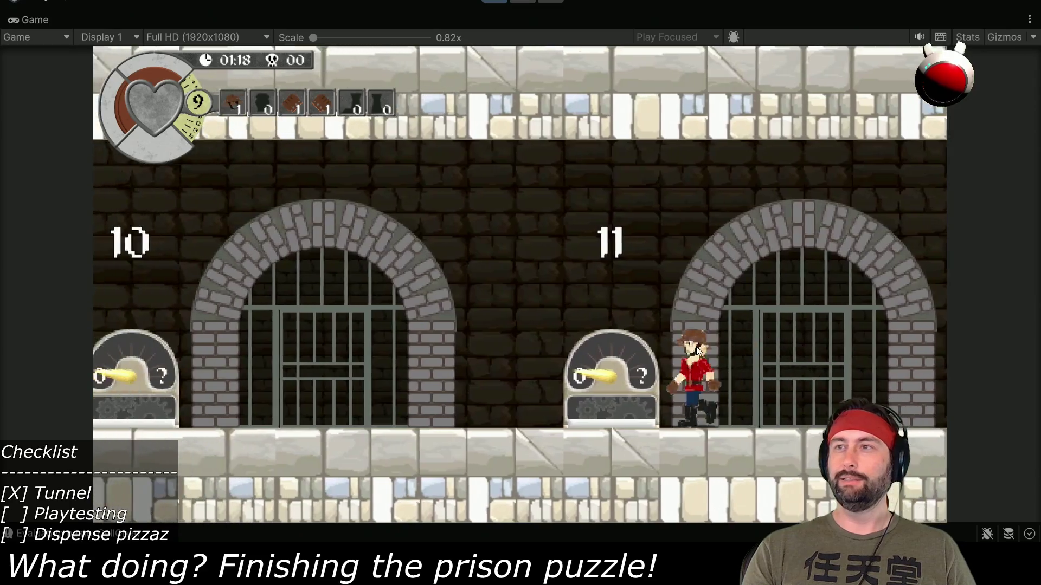
key("Left")
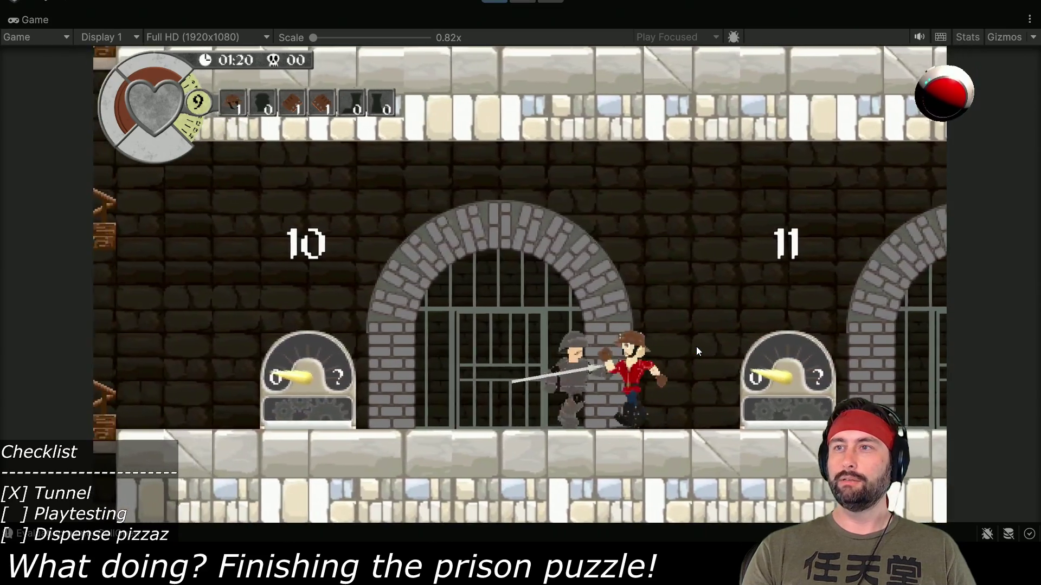
key("Left")
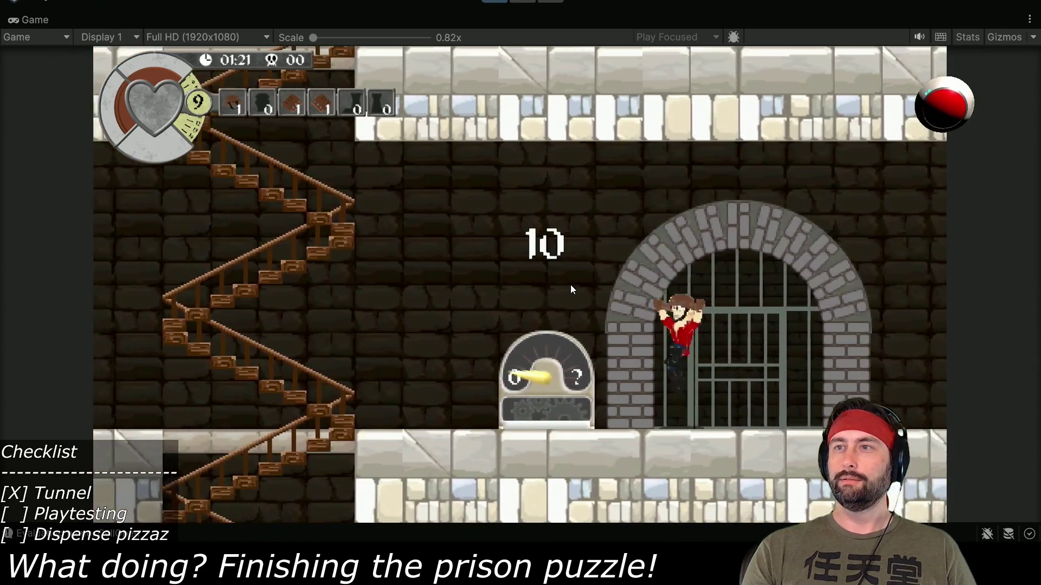
key("Right")
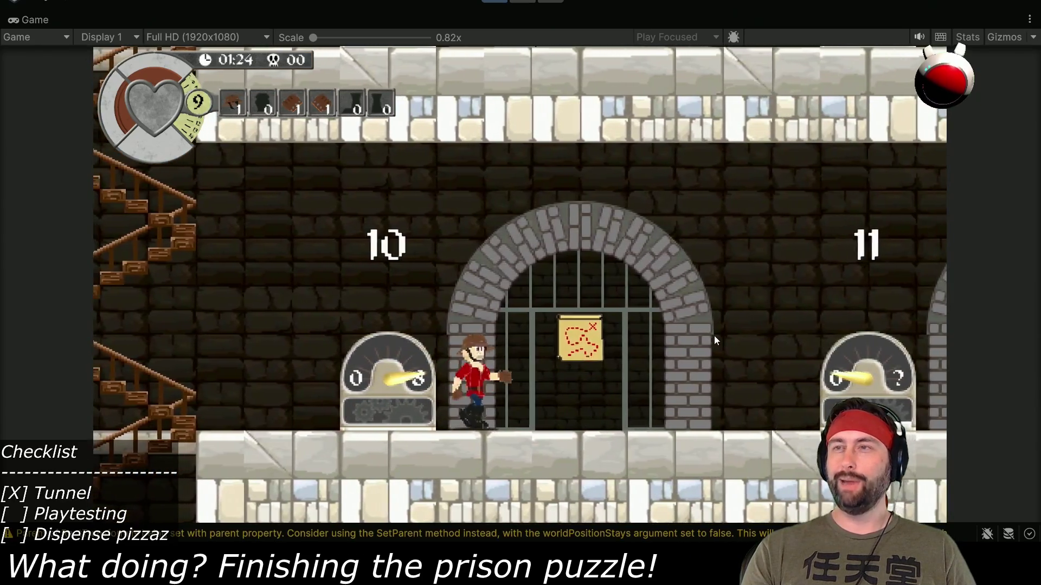
key("Right")
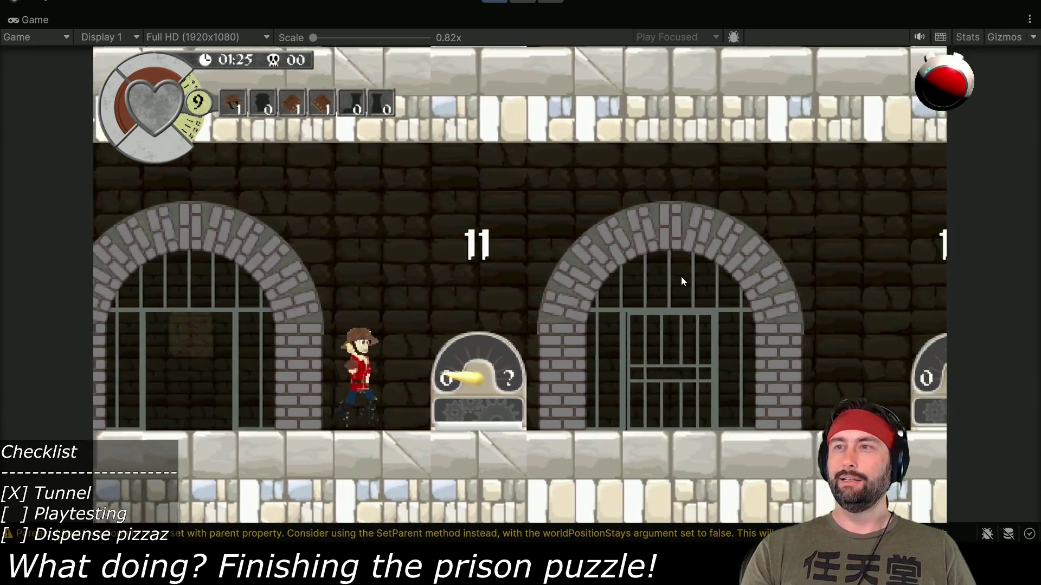
key("space")
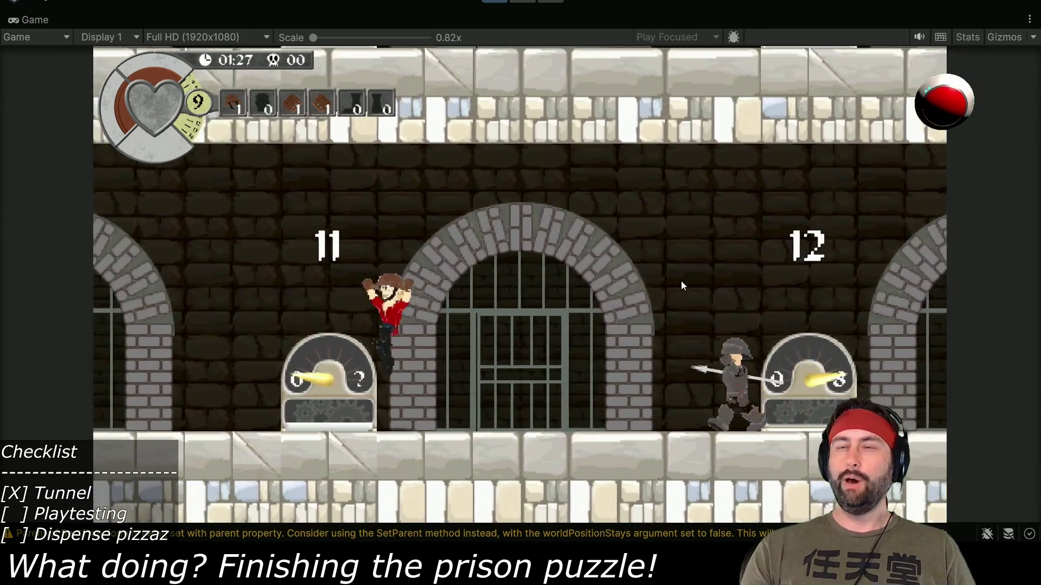
key("Left")
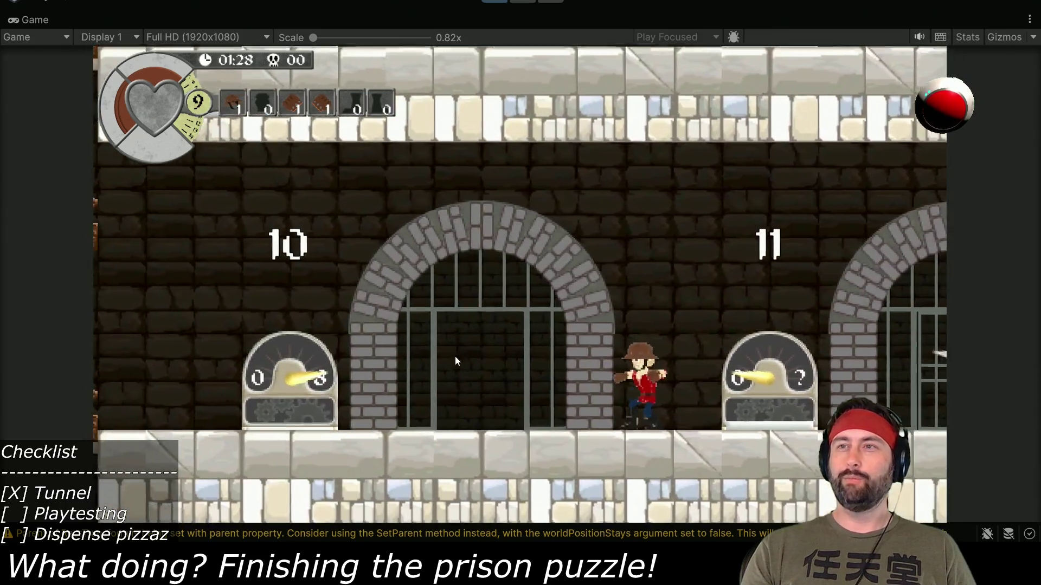
key("Left")
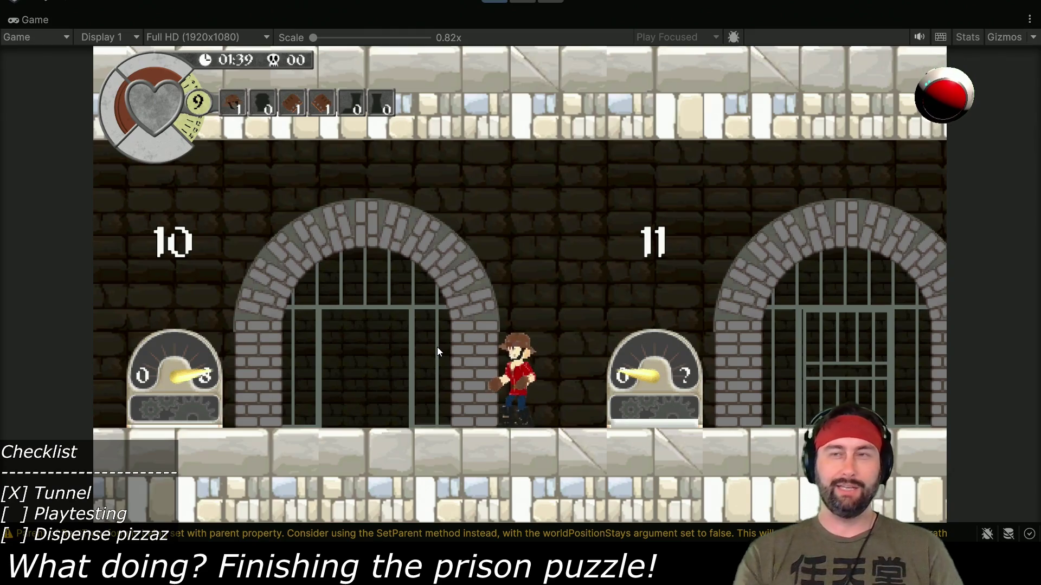
key("Left")
key("Left")
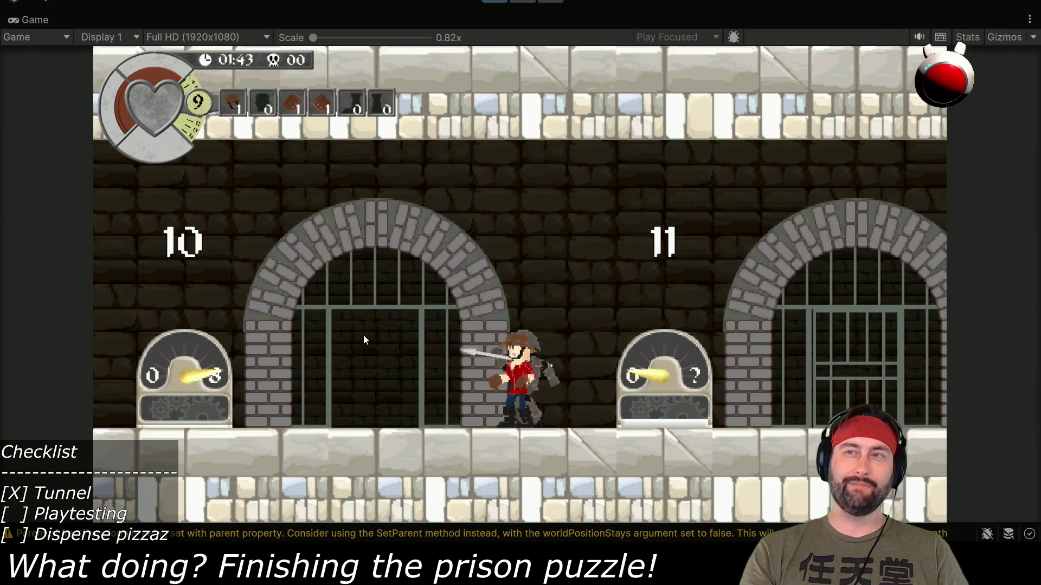
- Use the cell 11 dispenser to grab an item, then run left to the cell 9 dispenser
key("Right")
key("space")
key("Left")
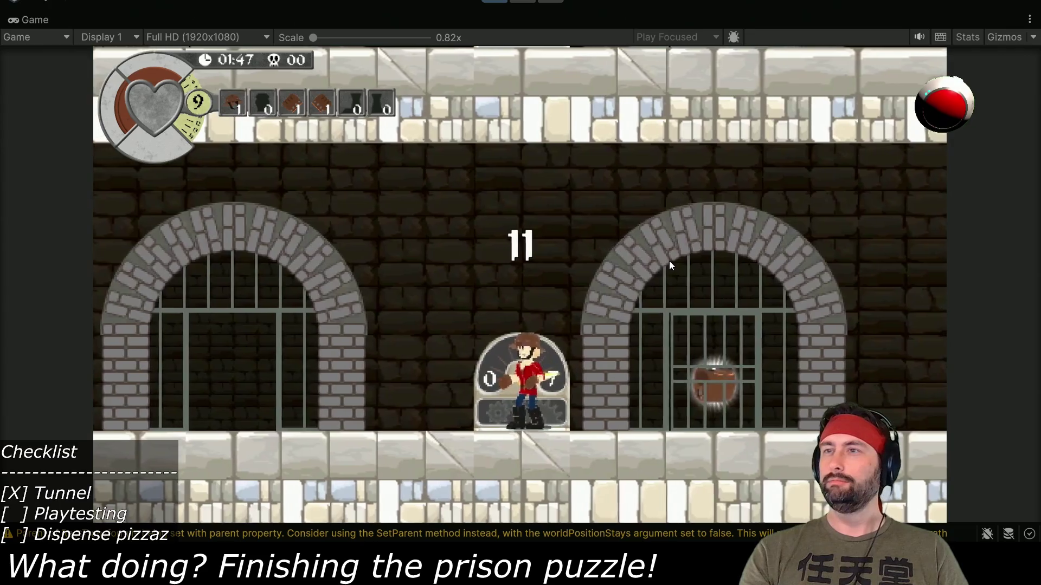
key("Right")
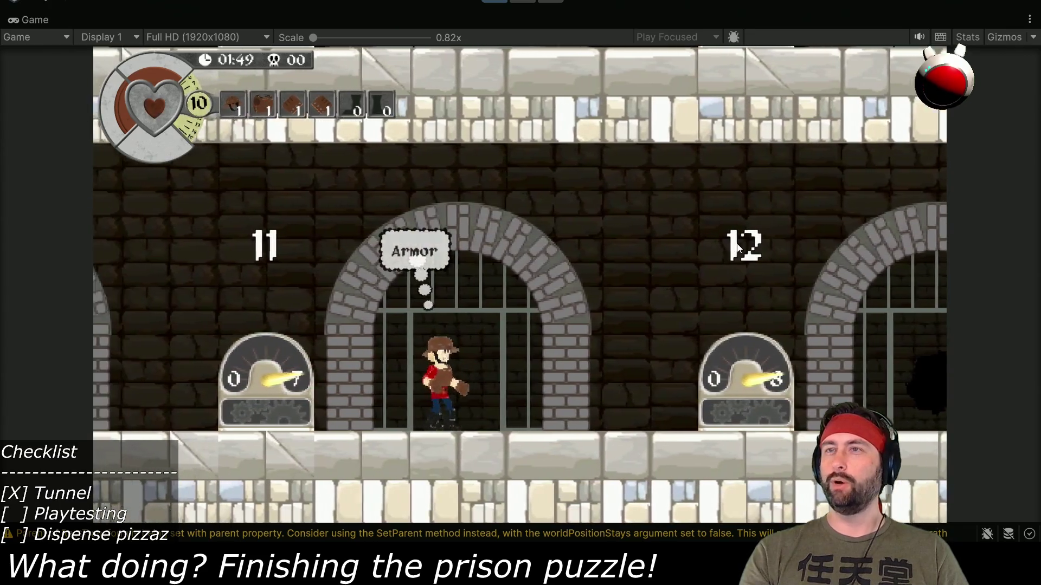
key("Left")
key("space")
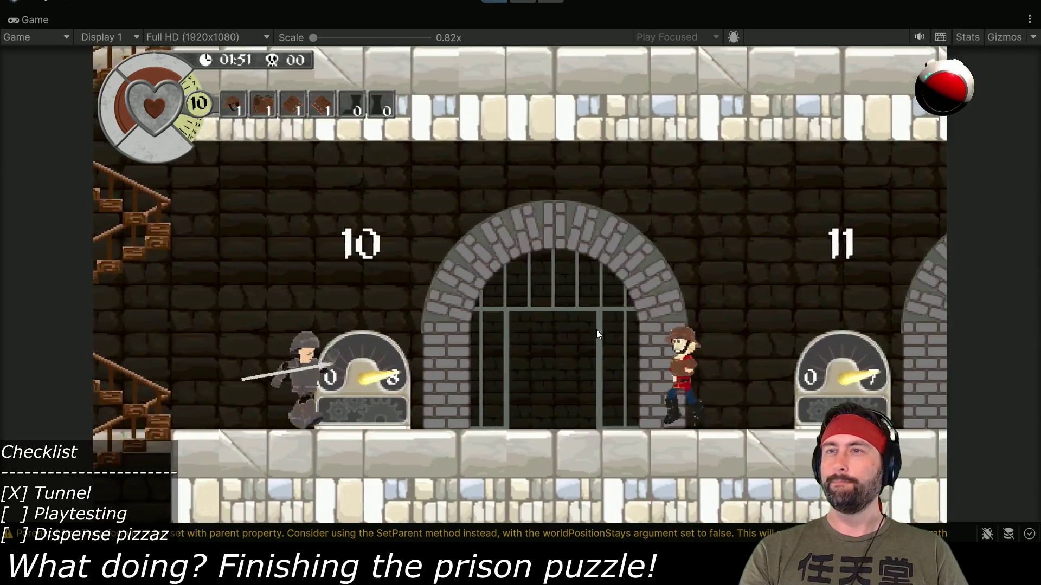
key("Left")
key("space")
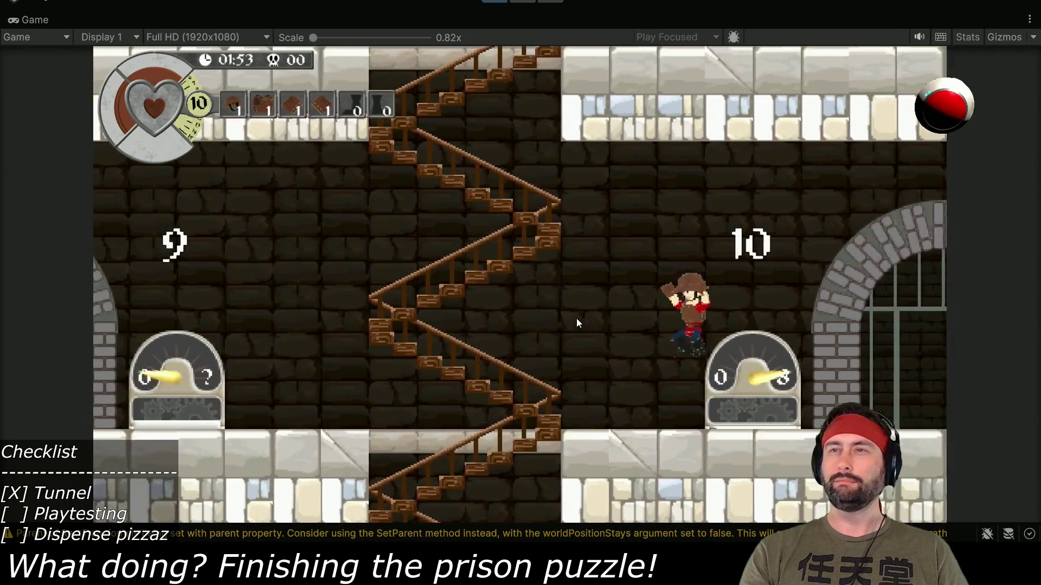
key("Left")
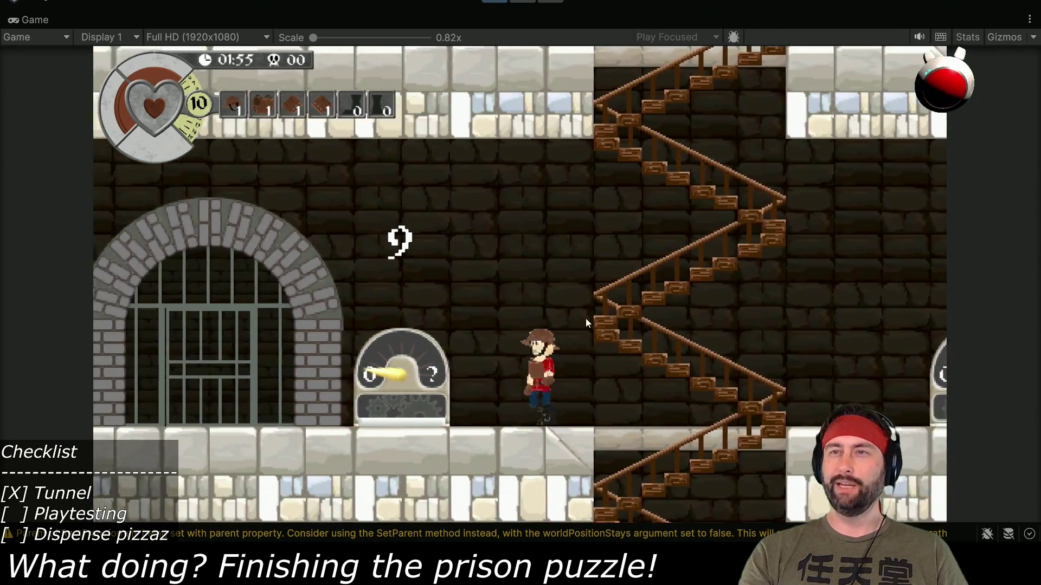
- Head toward cell 8, return to the cell 9 dispenser and knock back the guard
key("Left")
key("space")
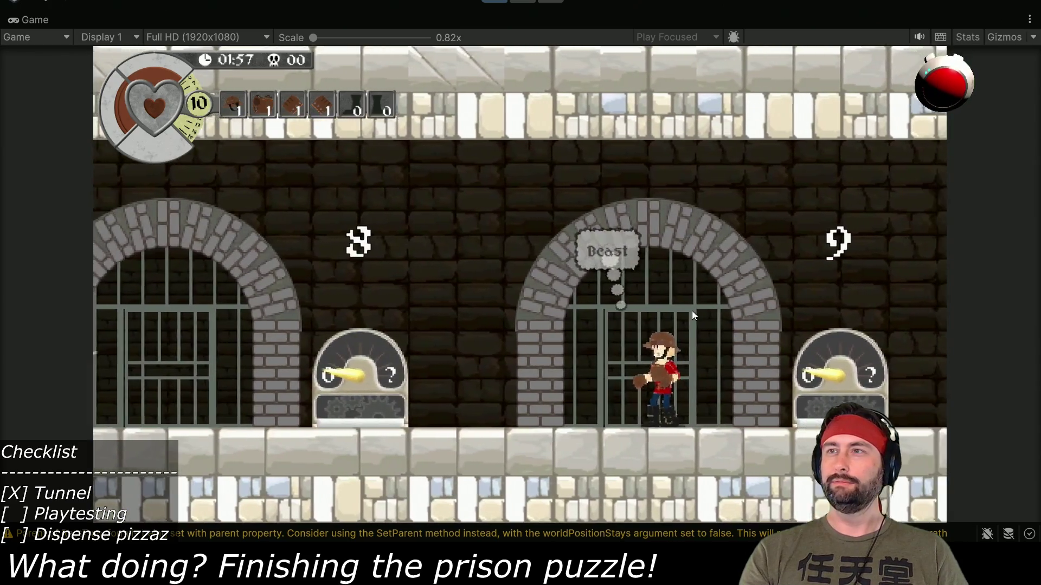
key("Right")
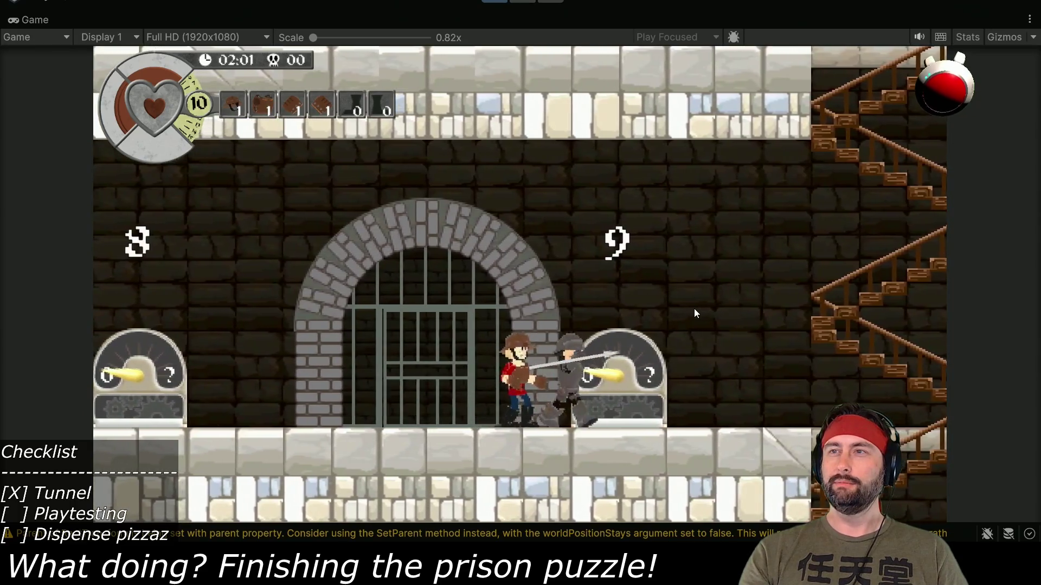
key("Right")
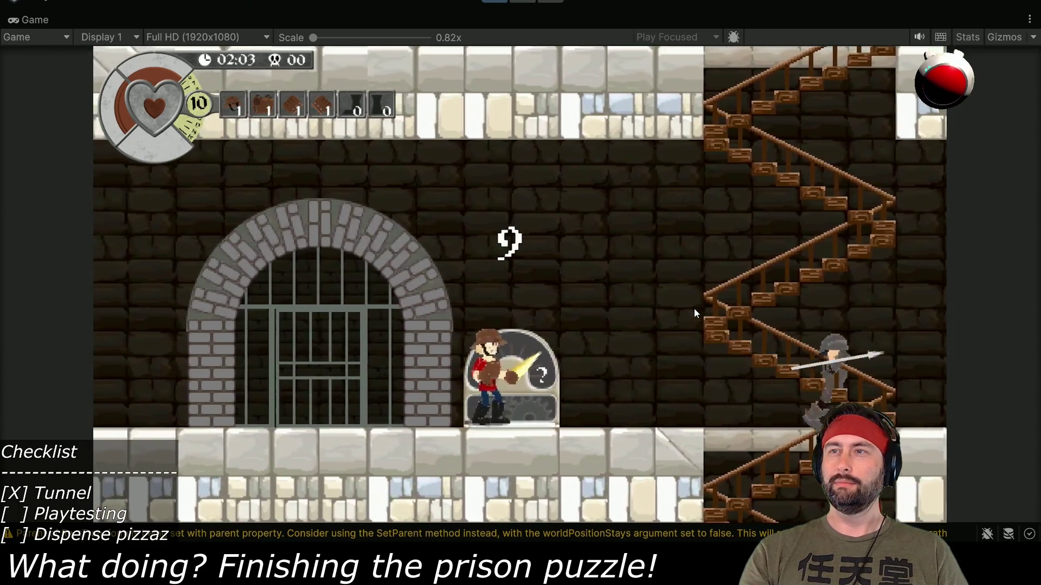
key("Left")
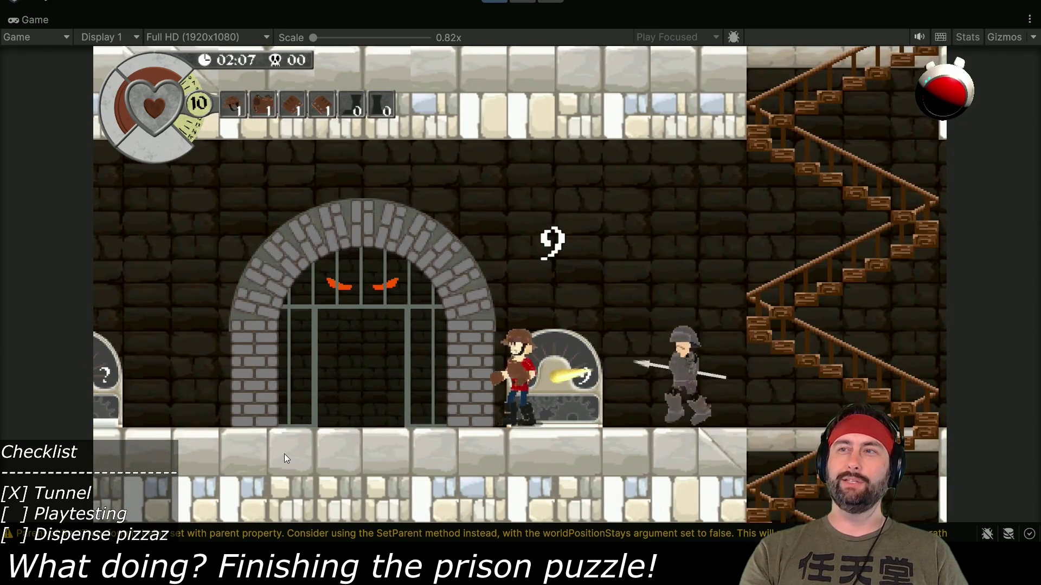
key("x")
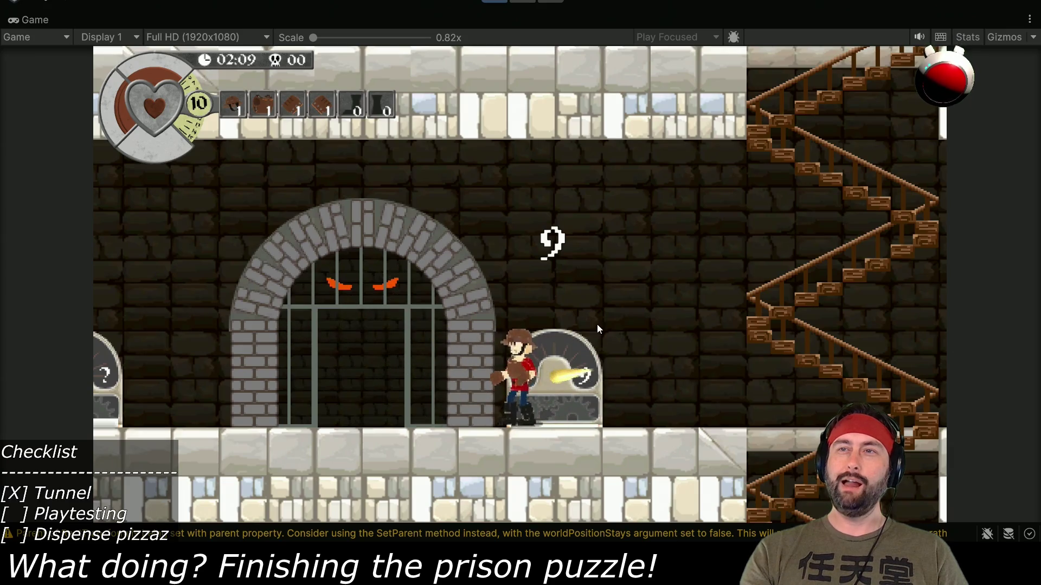
- Run left past cells 8 and 7 grabbing an item, then back right to the staircase
key("Left")
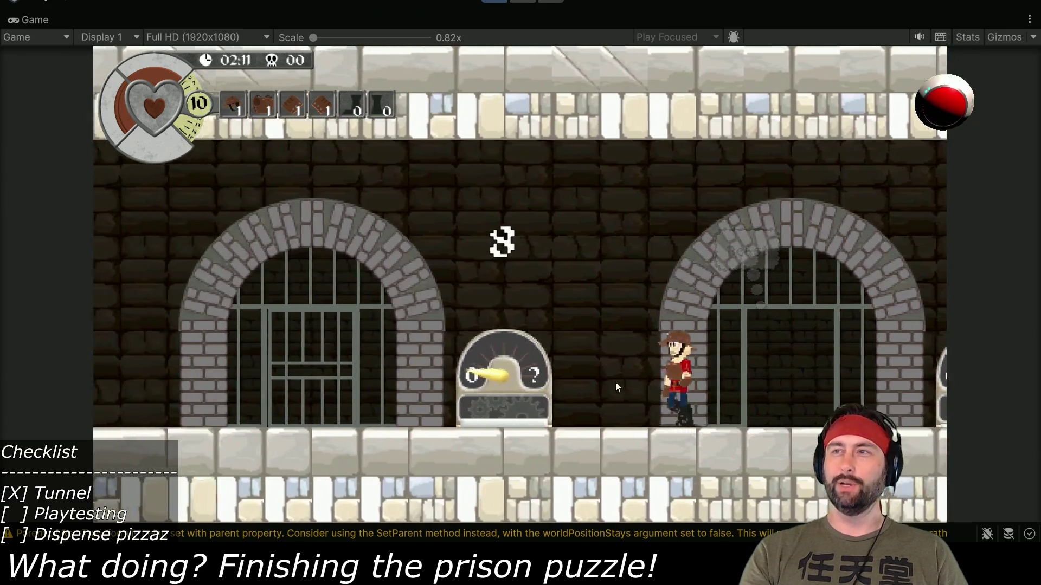
key("Left")
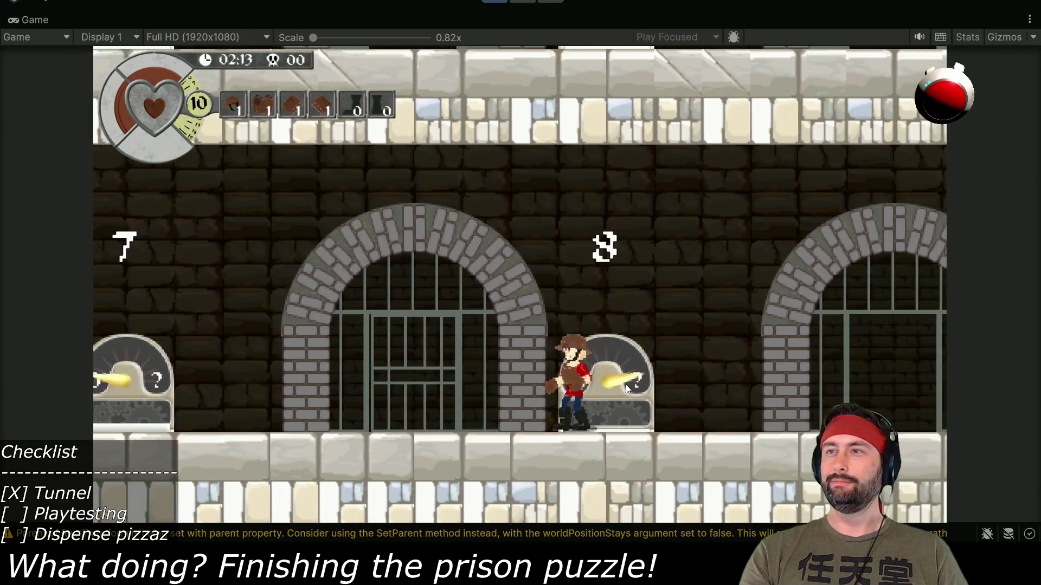
key("Left")
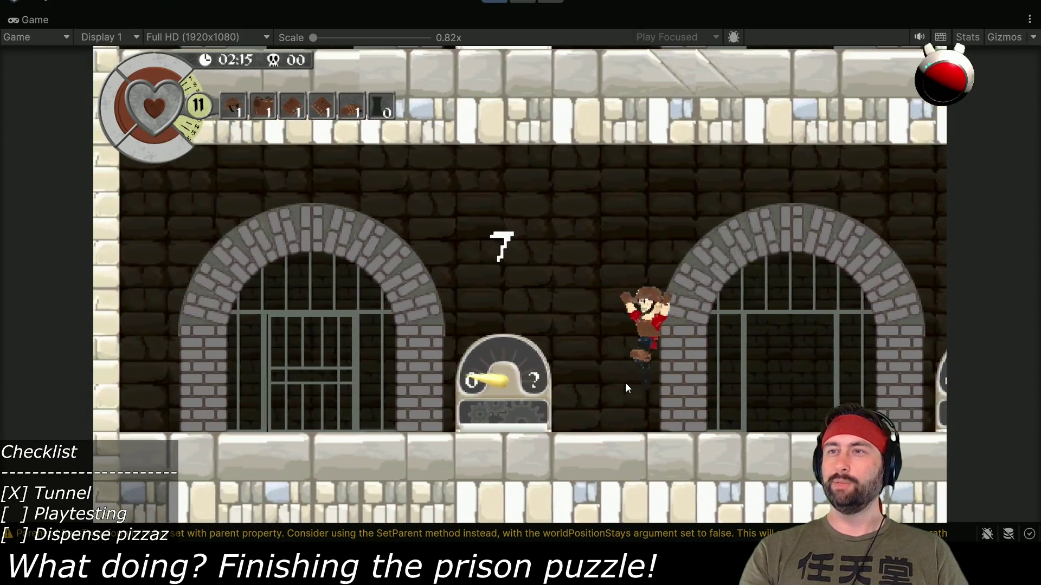
key("Left")
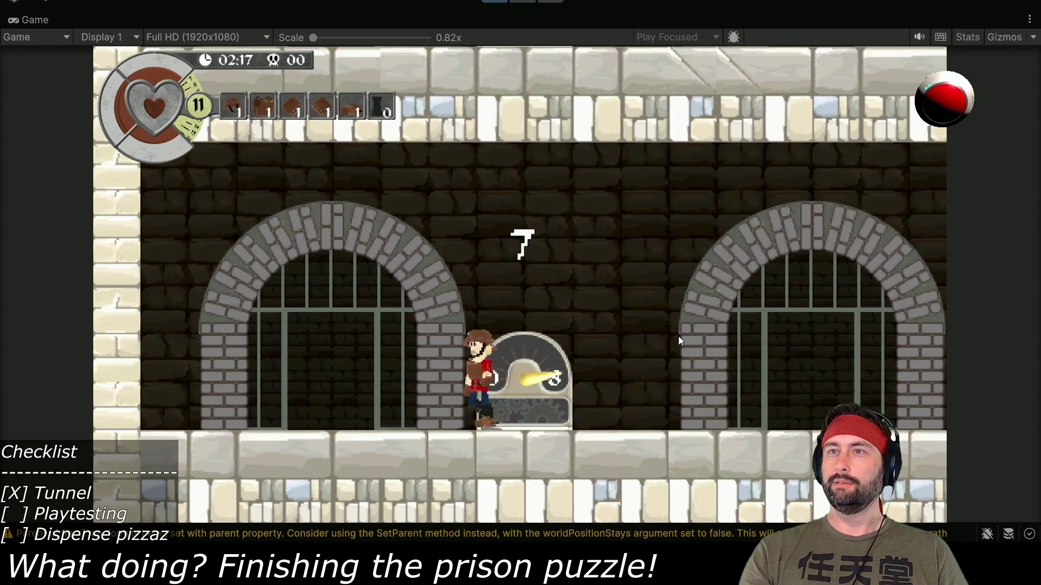
key("Right")
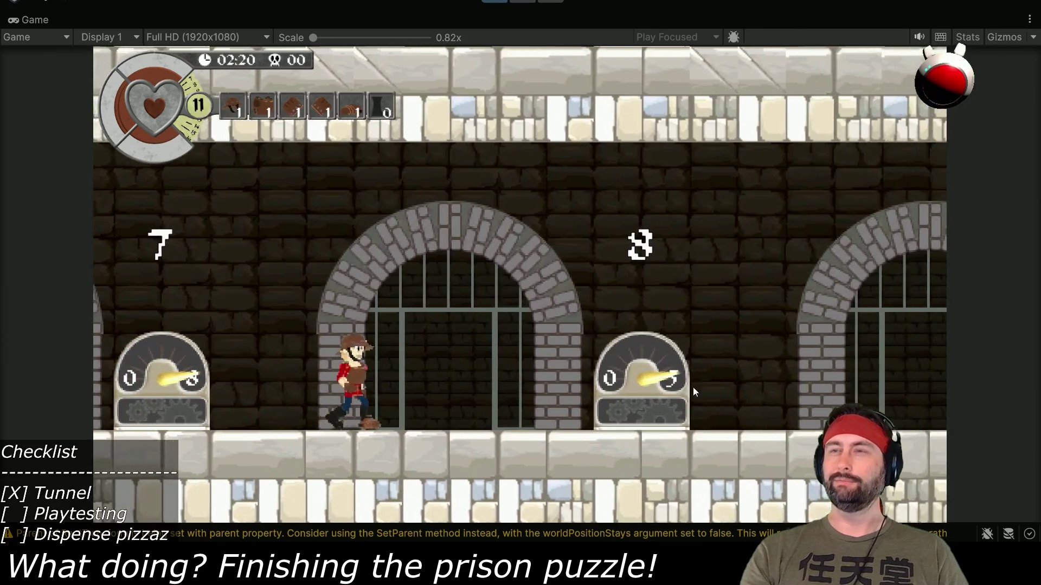
key("Right")
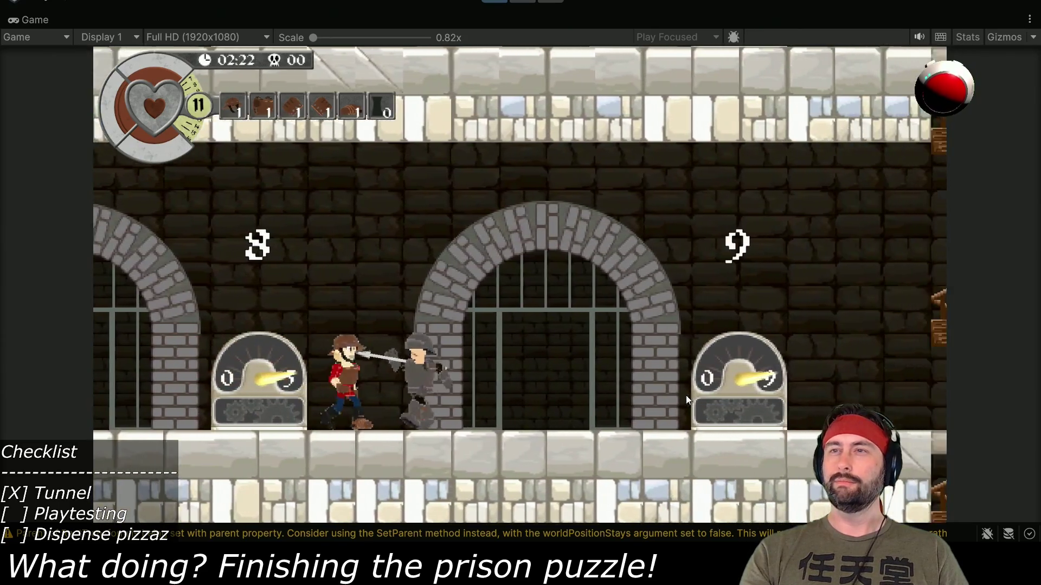
key("Right")
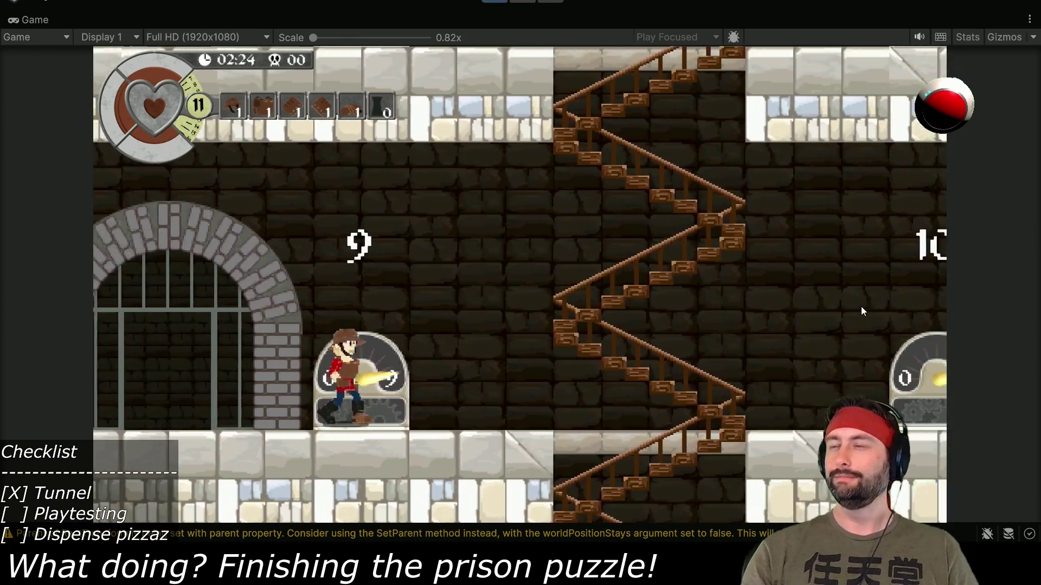
key("Right")
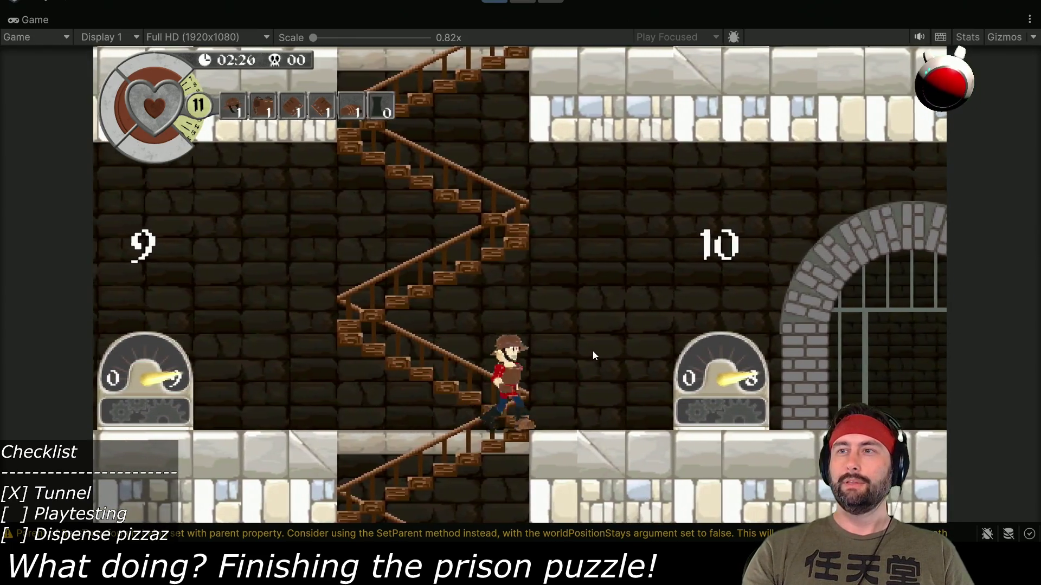
- Climb to the upper floor and walk left past cells 14 and 13
key("Up")
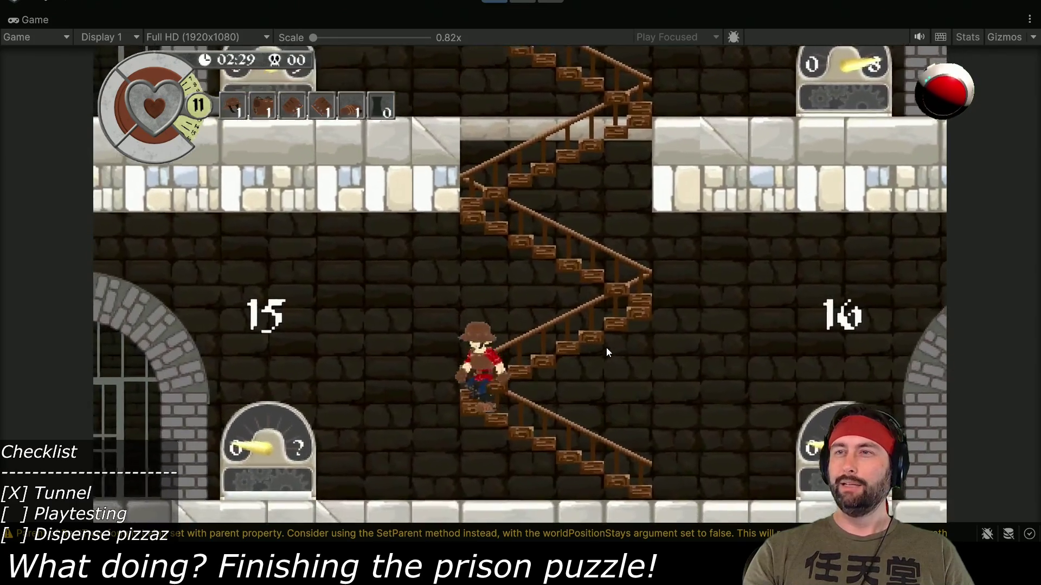
key("Left")
key("Left")
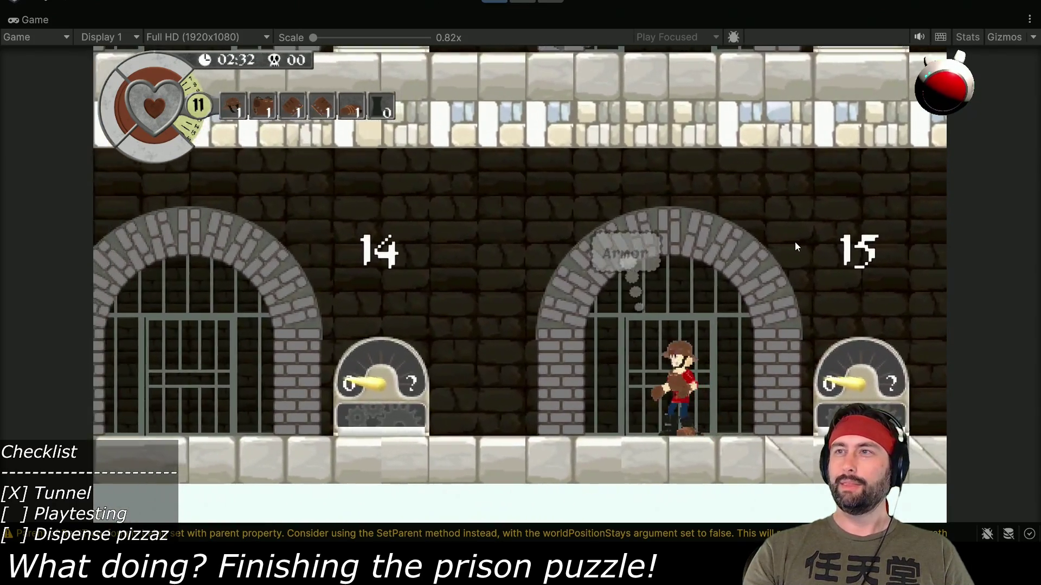
key("Left")
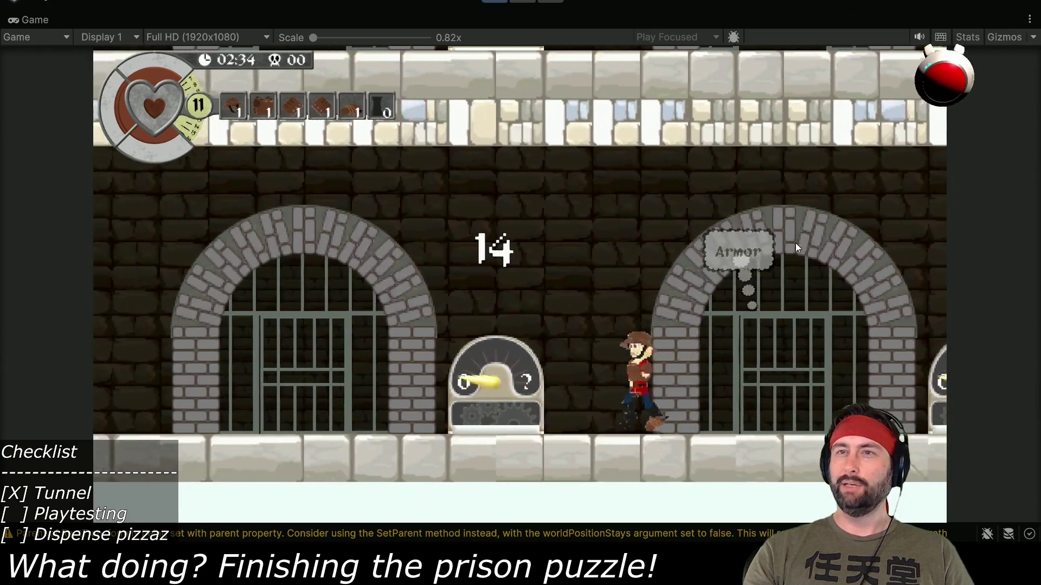
key("space")
key("Left")
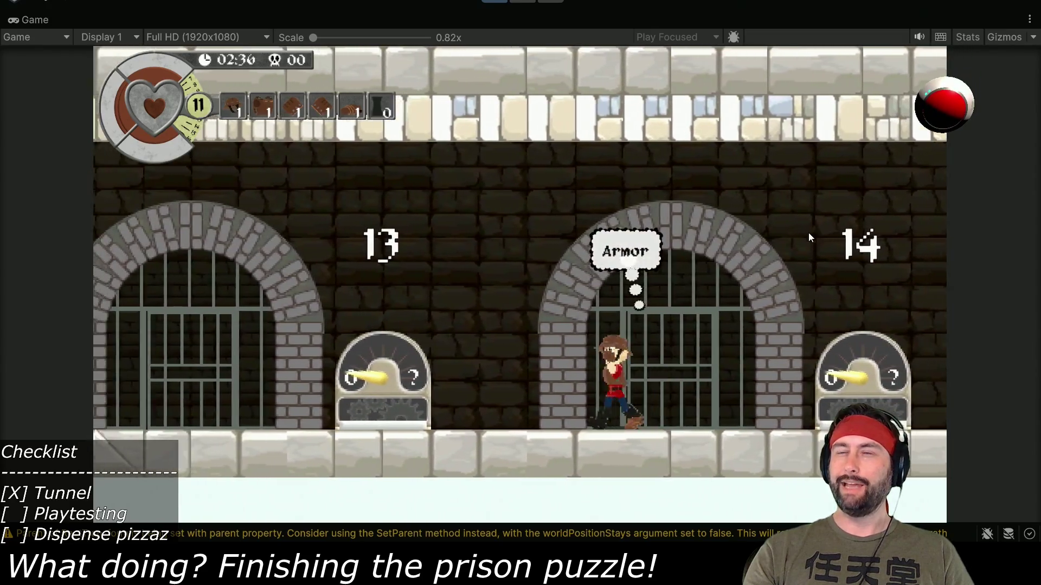
key("Left")
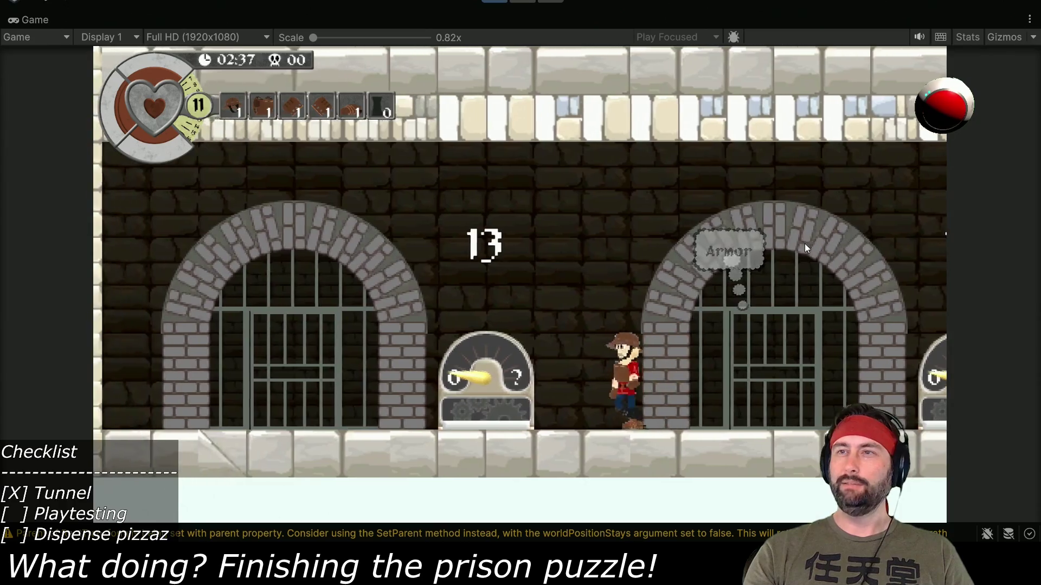
key("space")
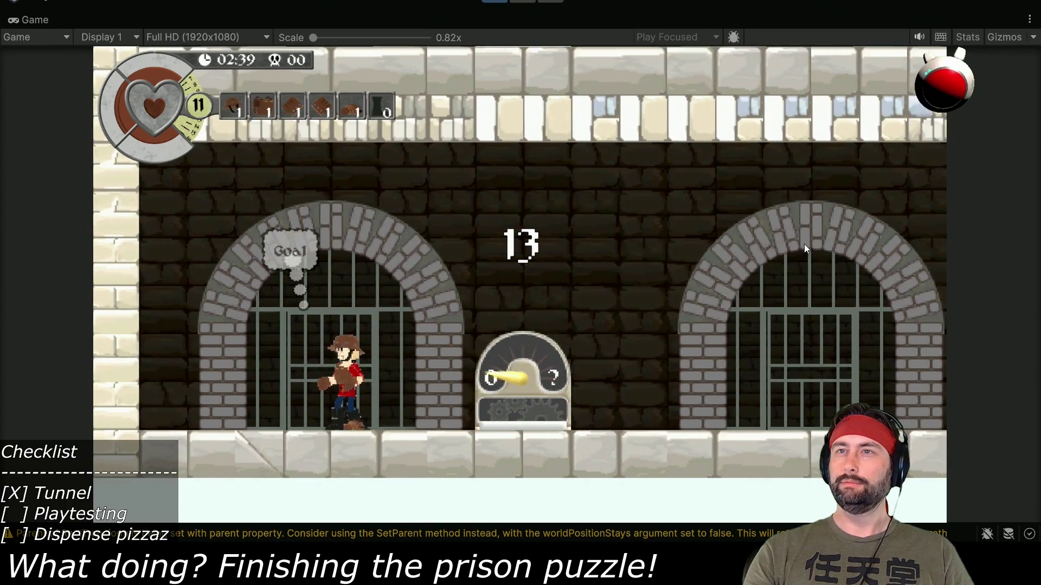
- Dodge the spear guard, jump onto the pizza dispenser, then head toward cell 14
key("Right")
key("space")
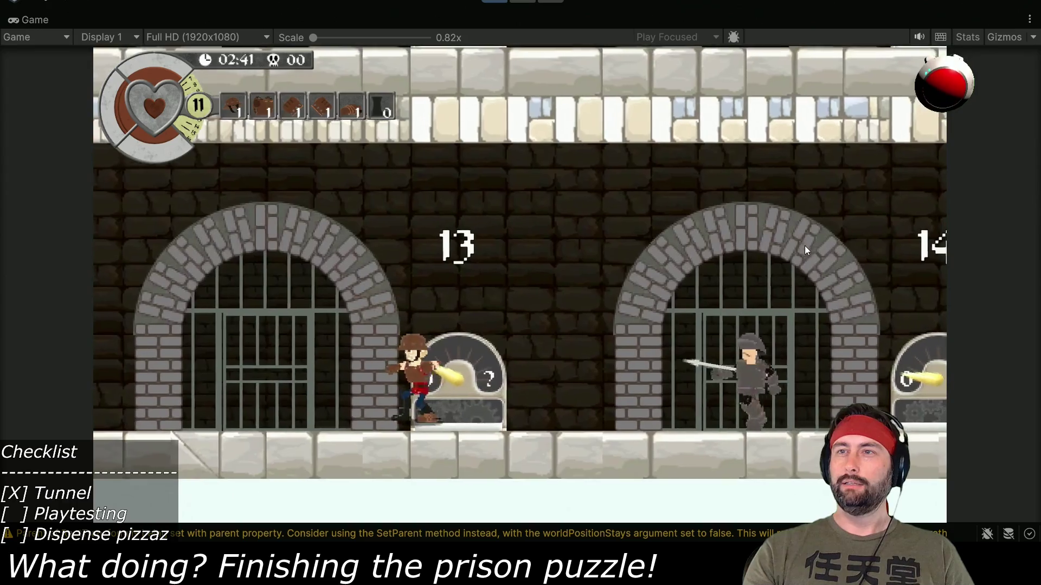
key("Left")
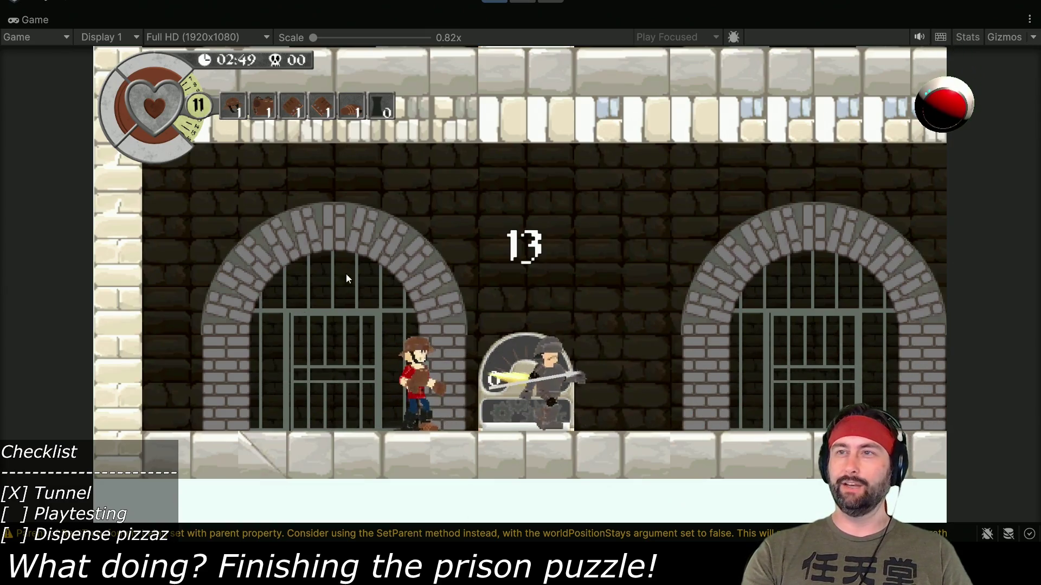
key("Right")
key("space")
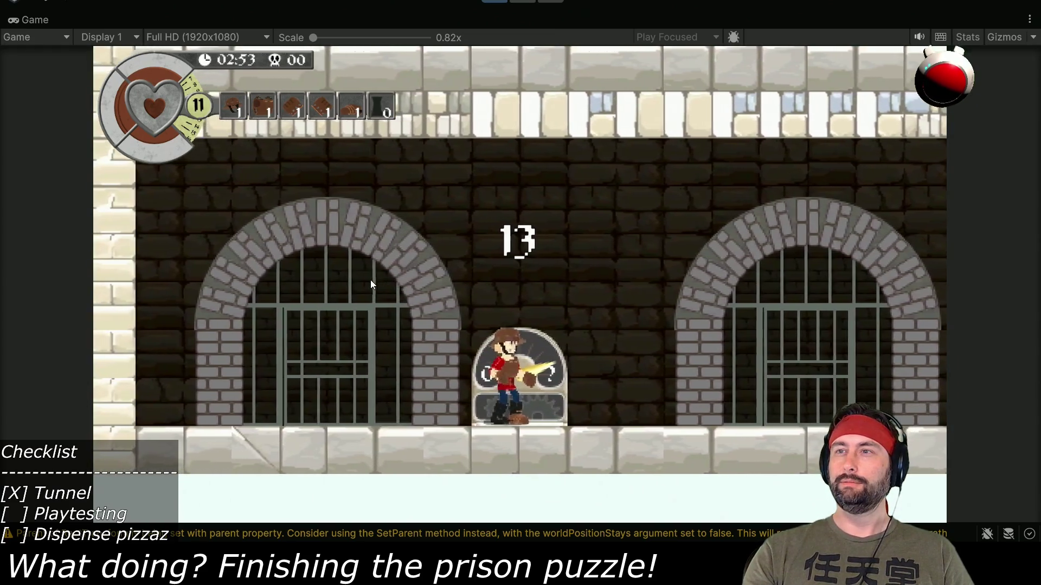
key("Right")
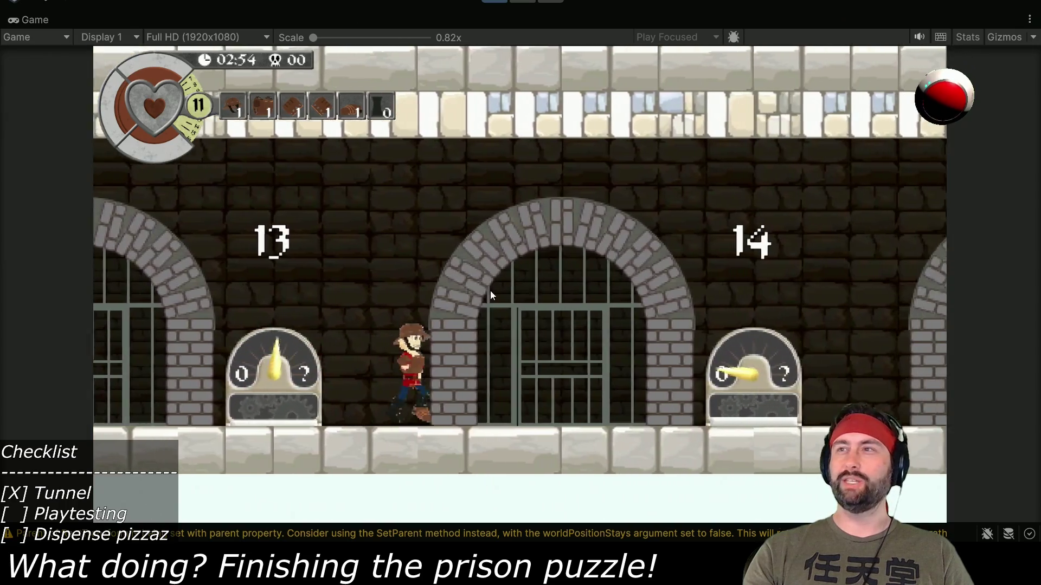
key("Right")
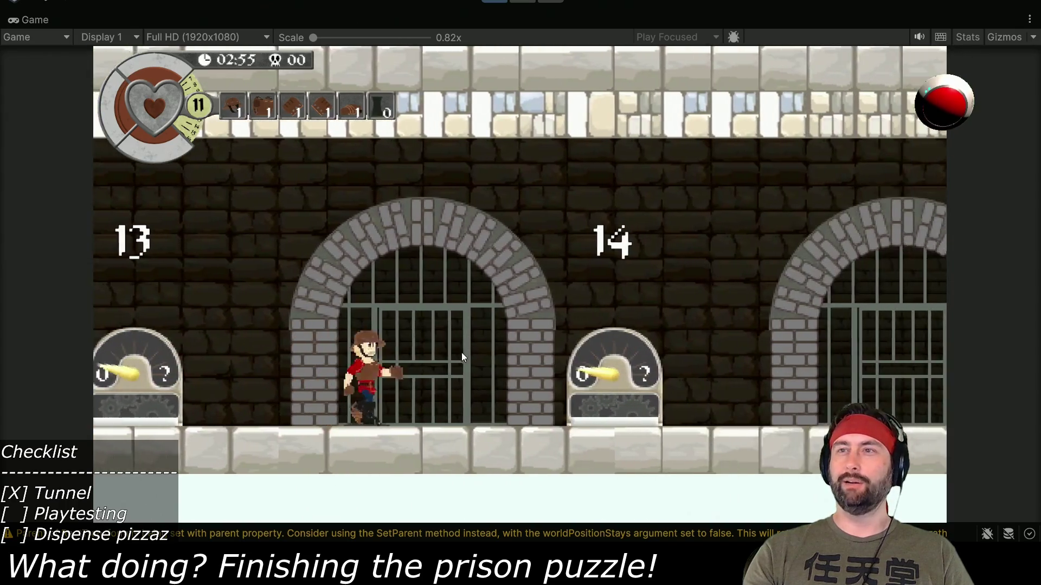
key("space")
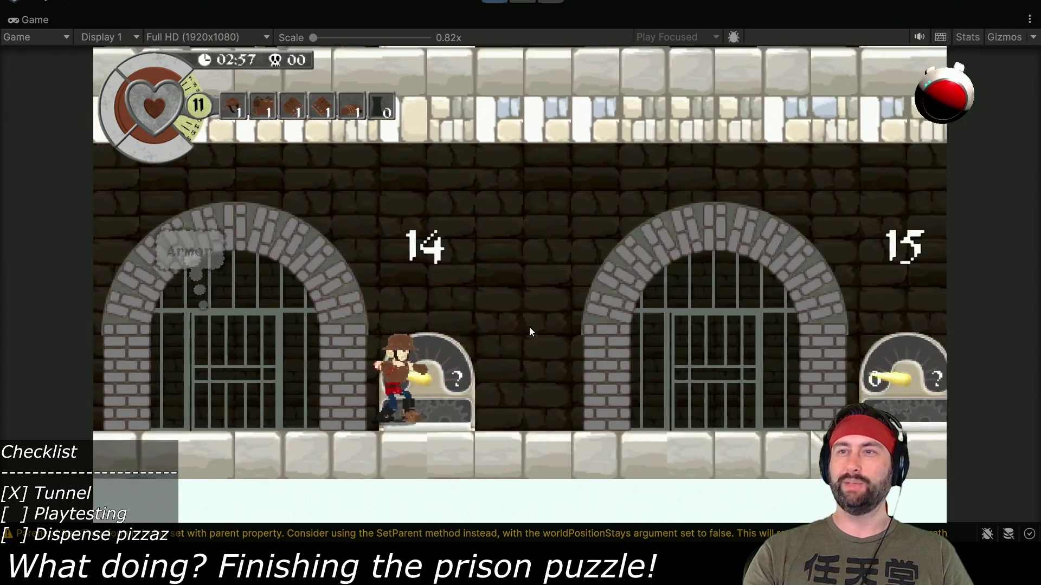
key("Left")
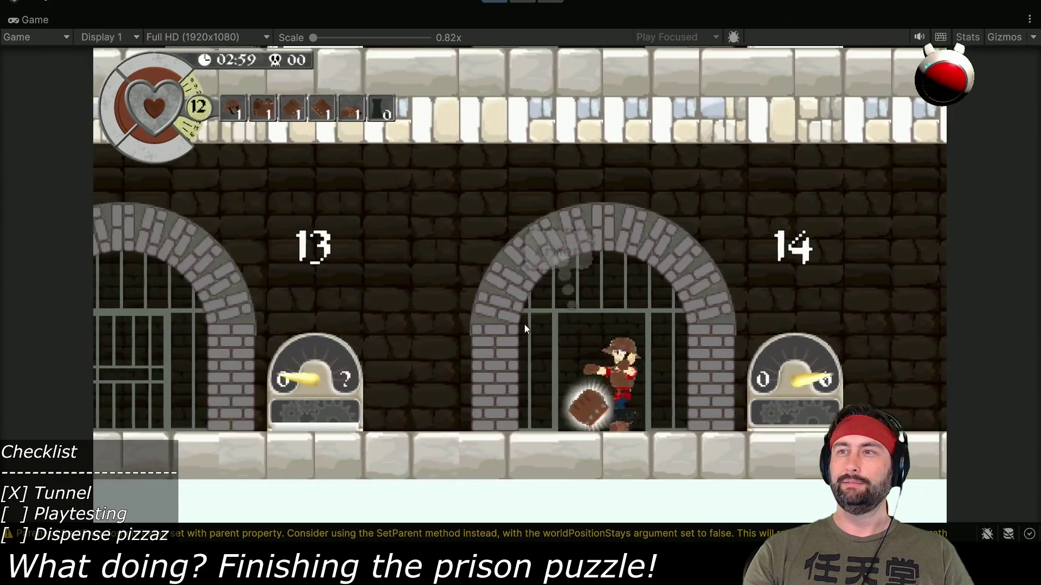
- Walk the hero right past the pizza and gauge 14, then jump over gauge 15
key("Right")
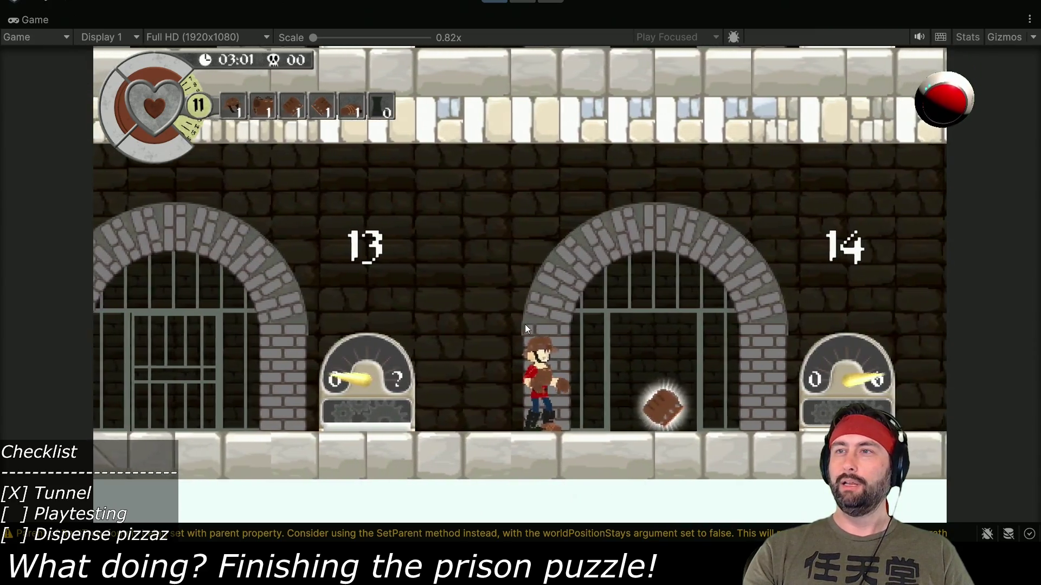
key("Right")
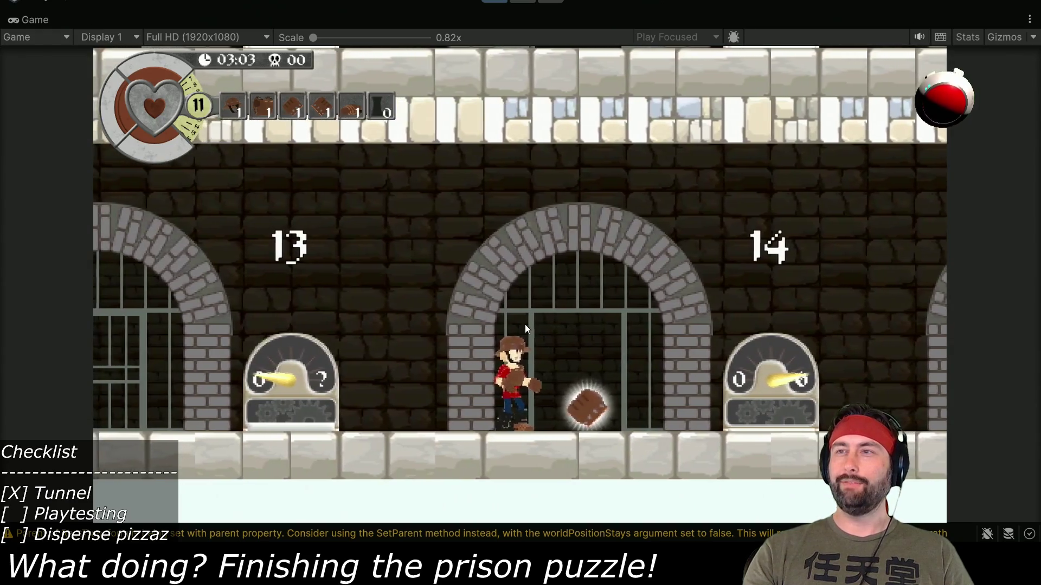
key("Right")
key("space")
key("Right")
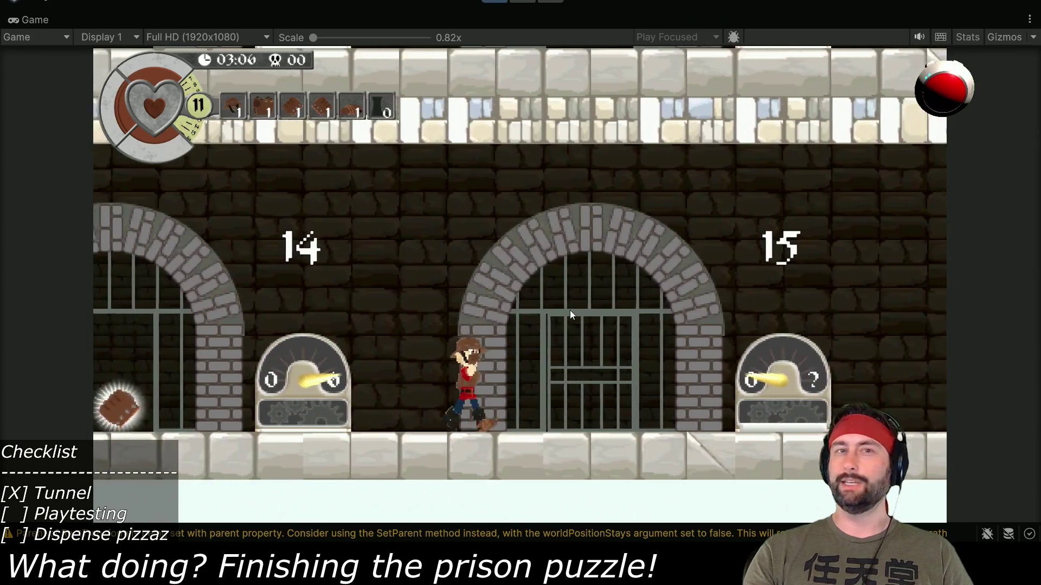
key("Right")
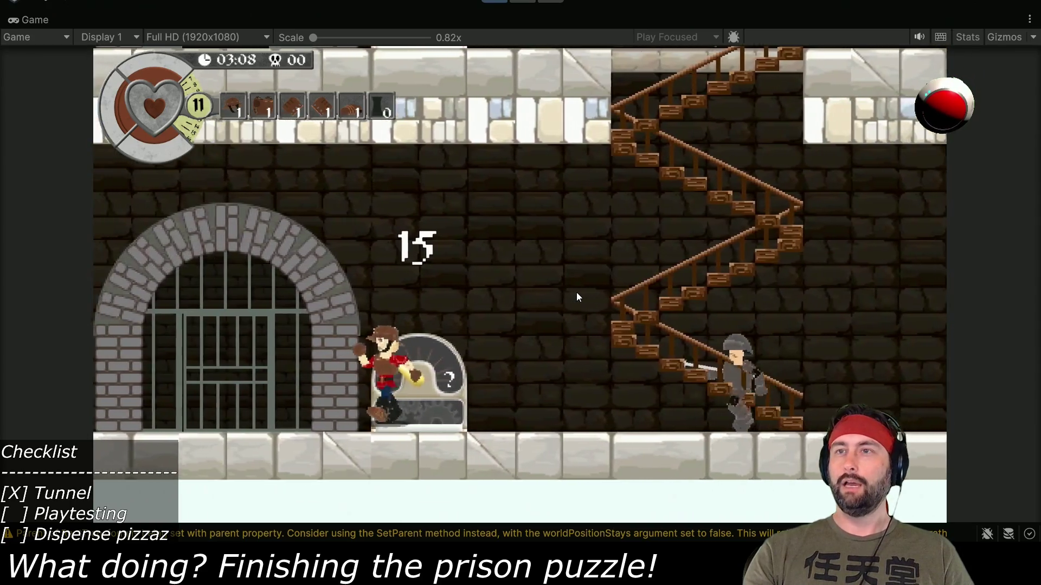
key("Left")
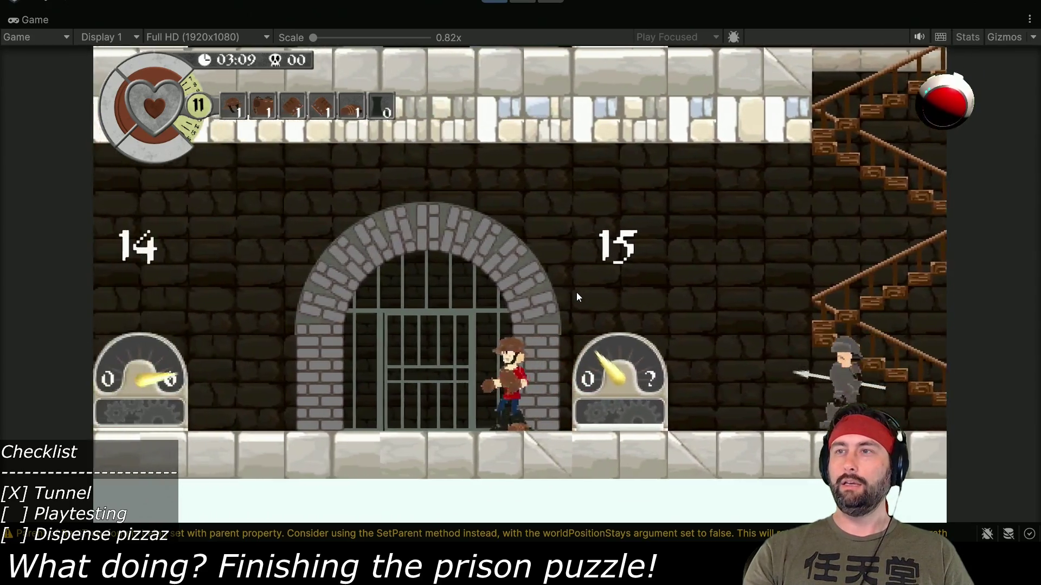
key("Right")
key("space")
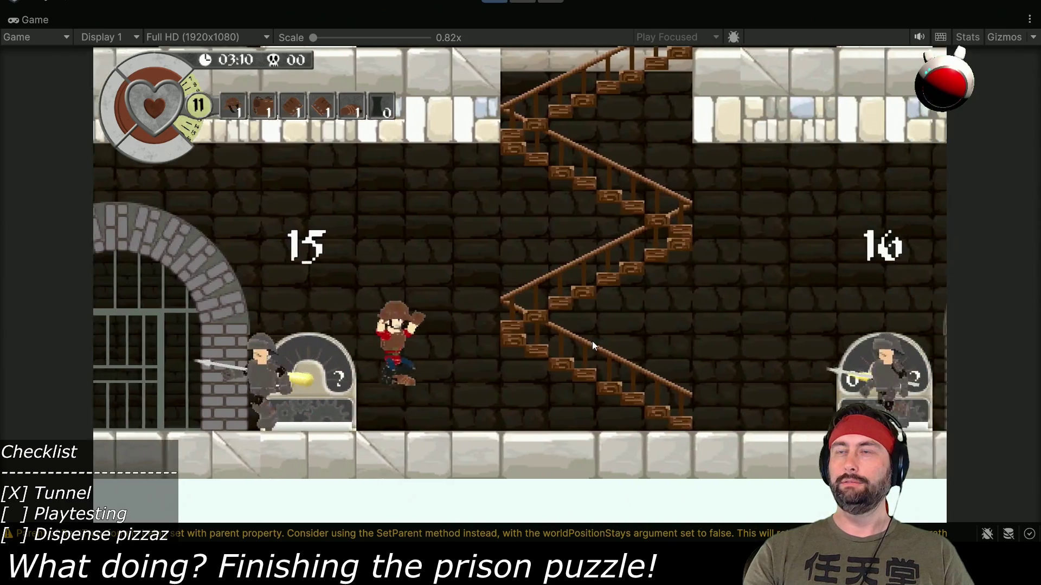
- Jump at gauge 16, walk back left past the stairs to gauge 15, then turn right
key("Right")
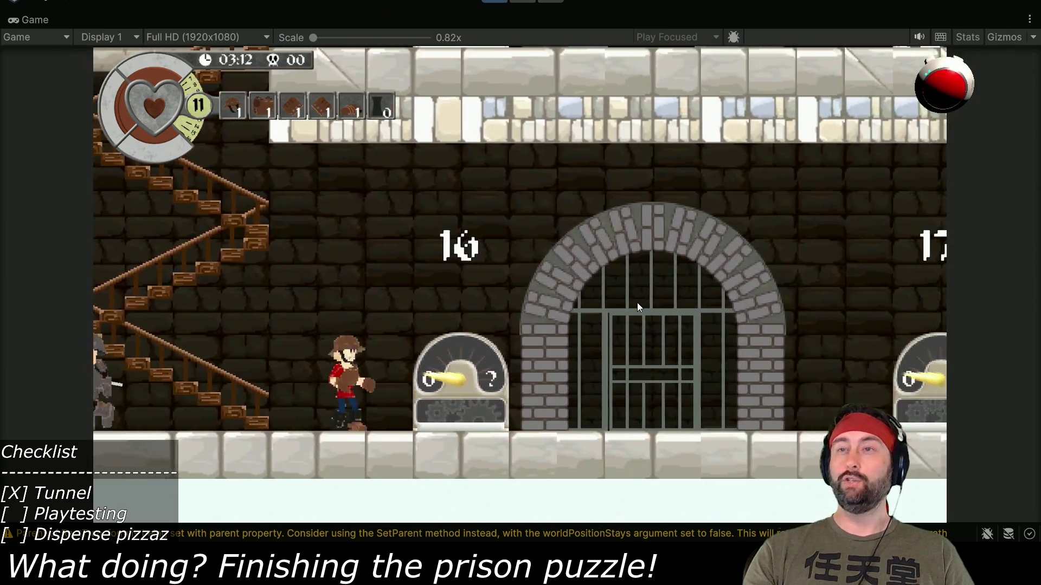
key("Right")
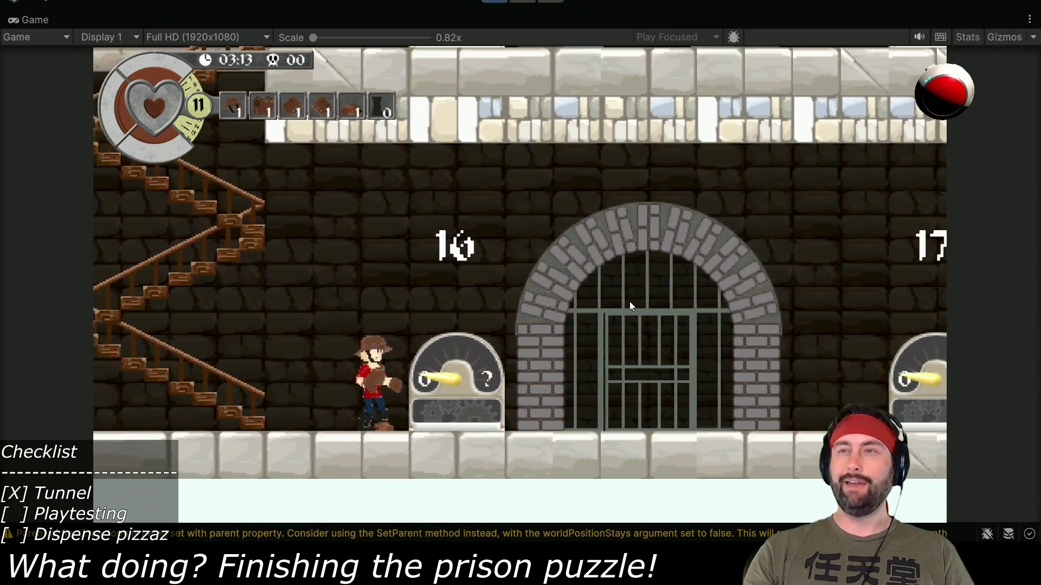
key("space")
key("Left")
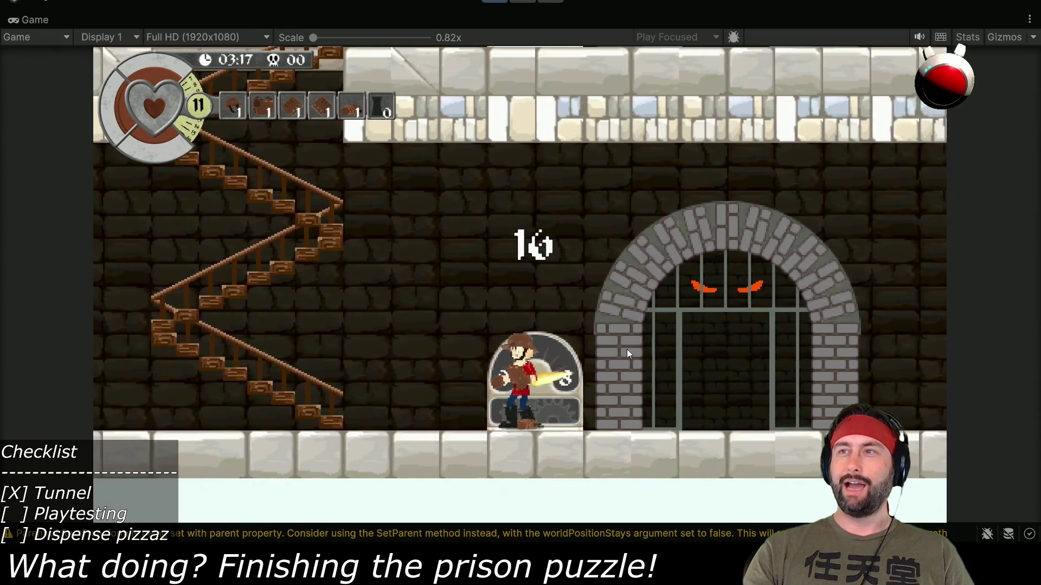
key("Left")
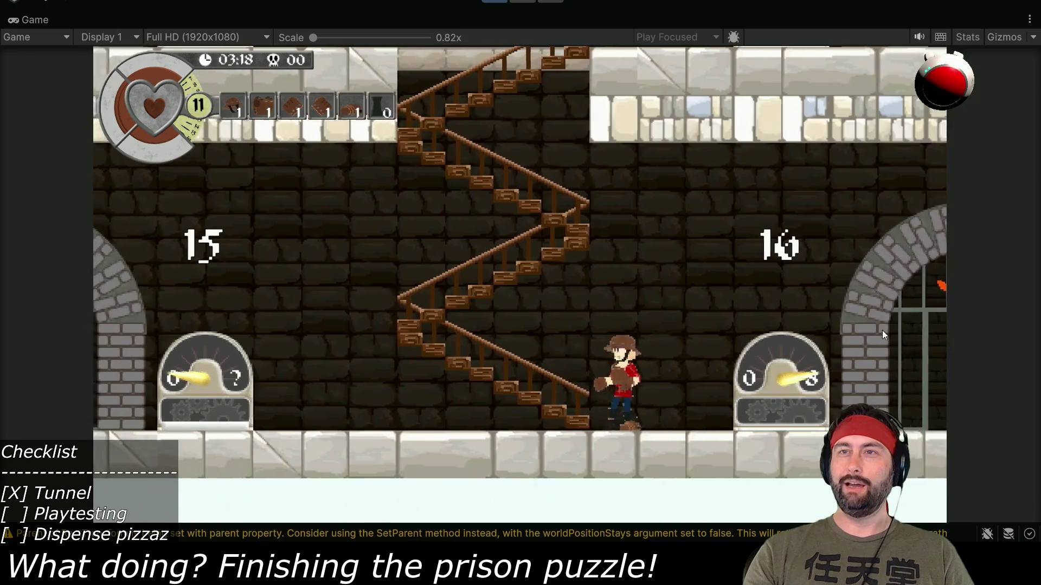
key("Left")
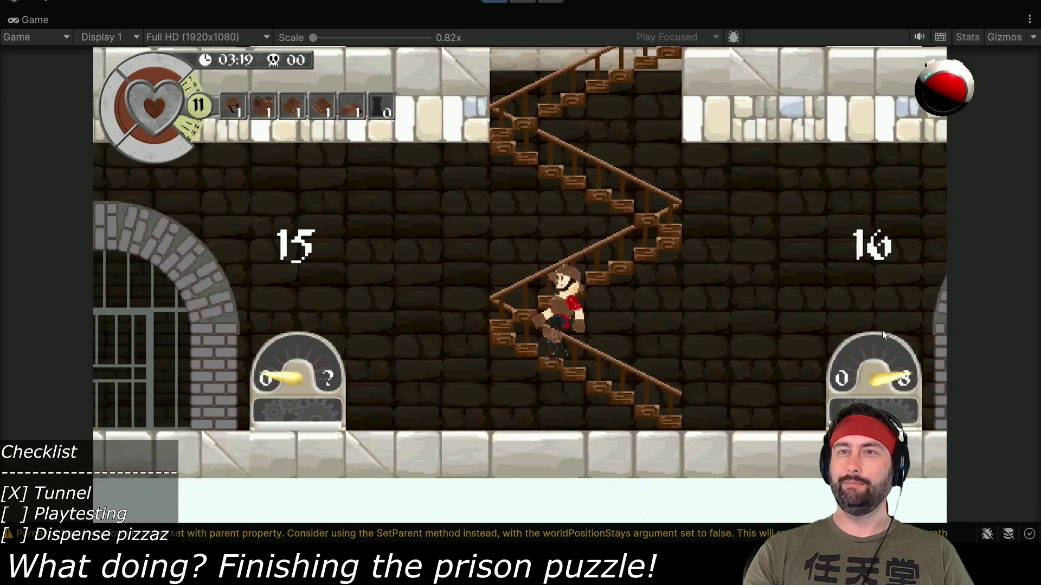
key("space")
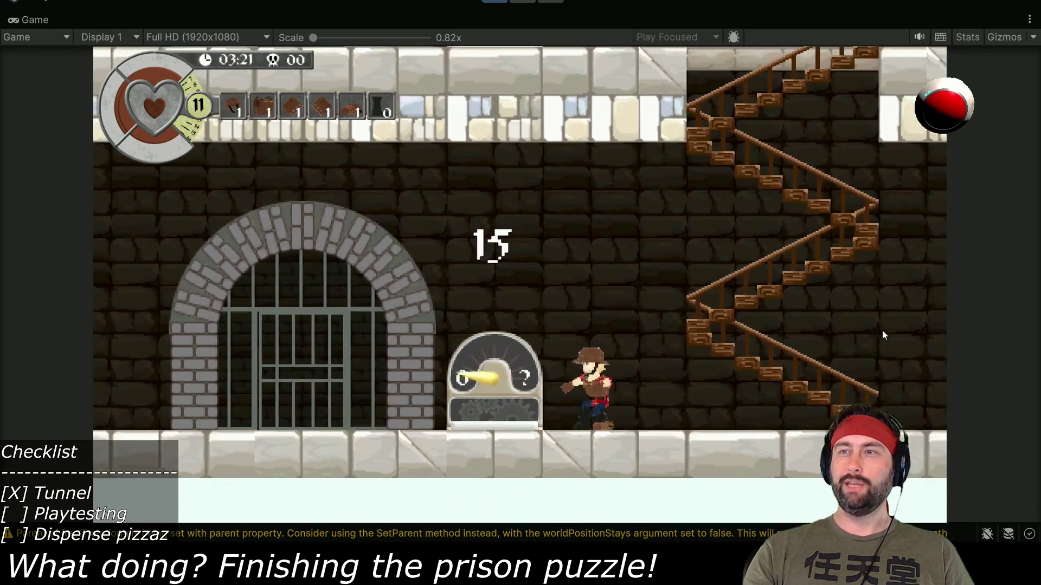
key("Left")
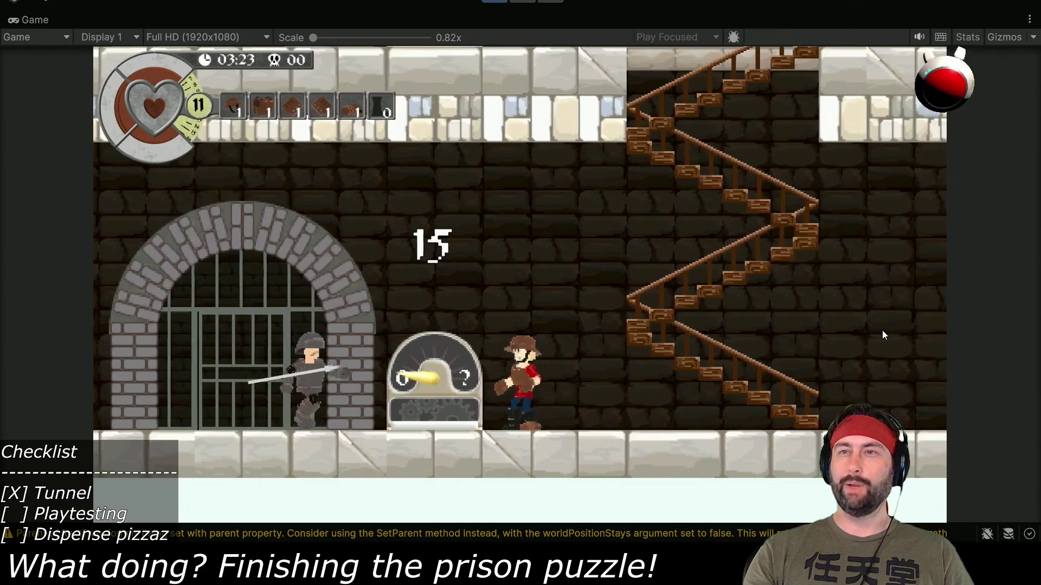
key("d")
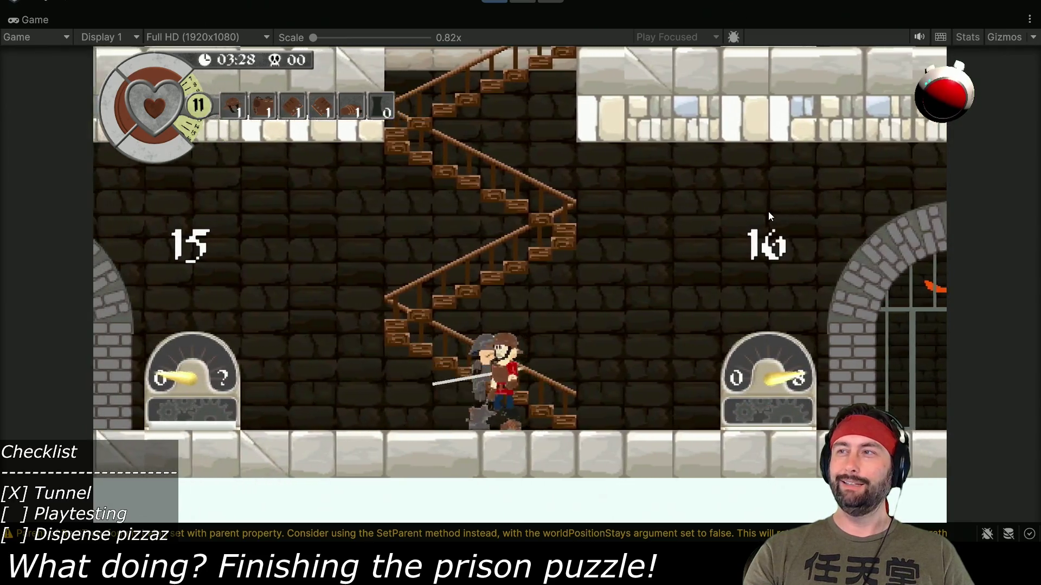
- Back away from the guard, then run right past gauges 16 and 17 and the helmet
key("a")
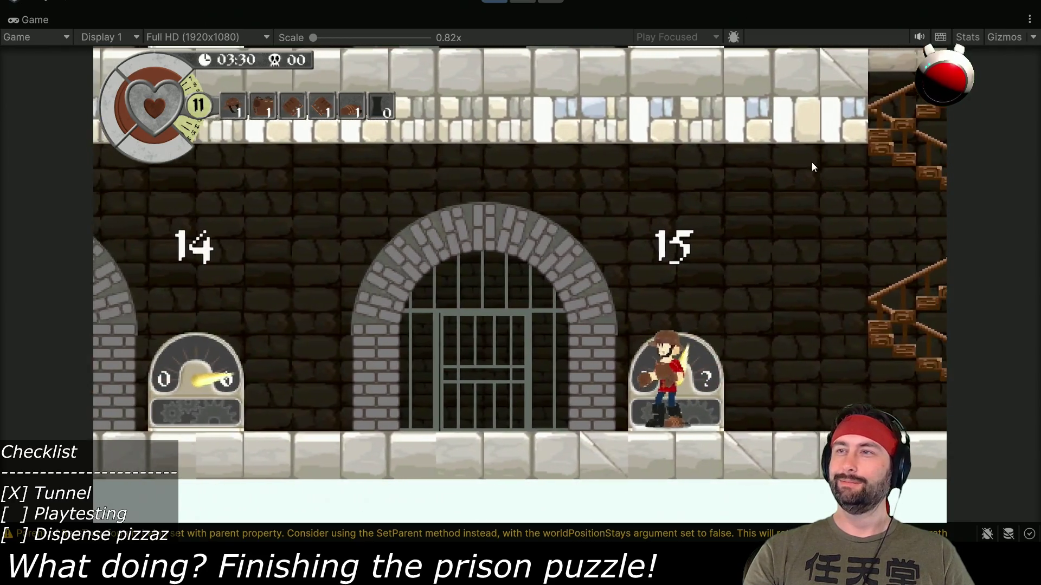
key("a")
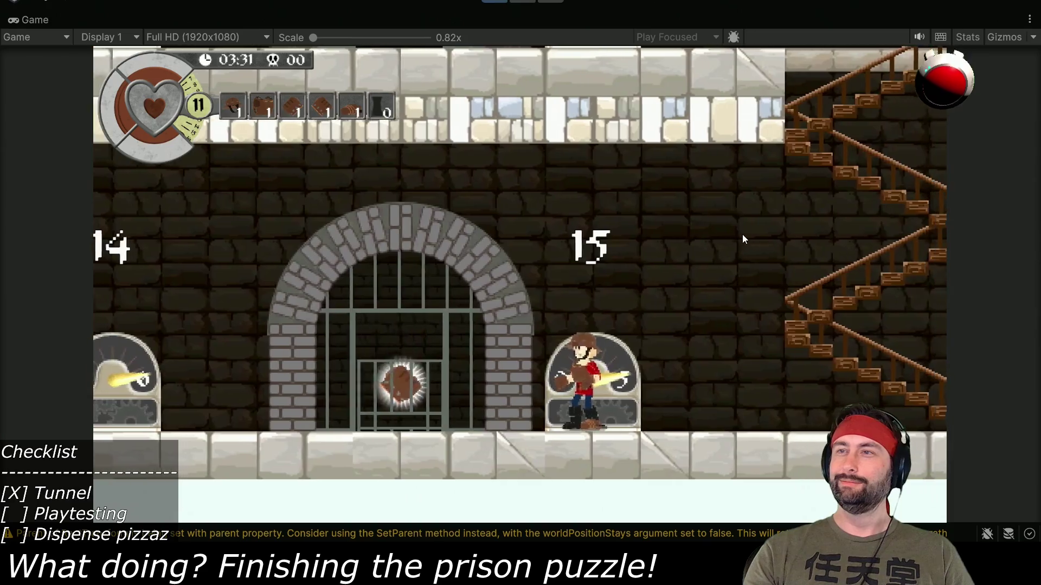
key("d")
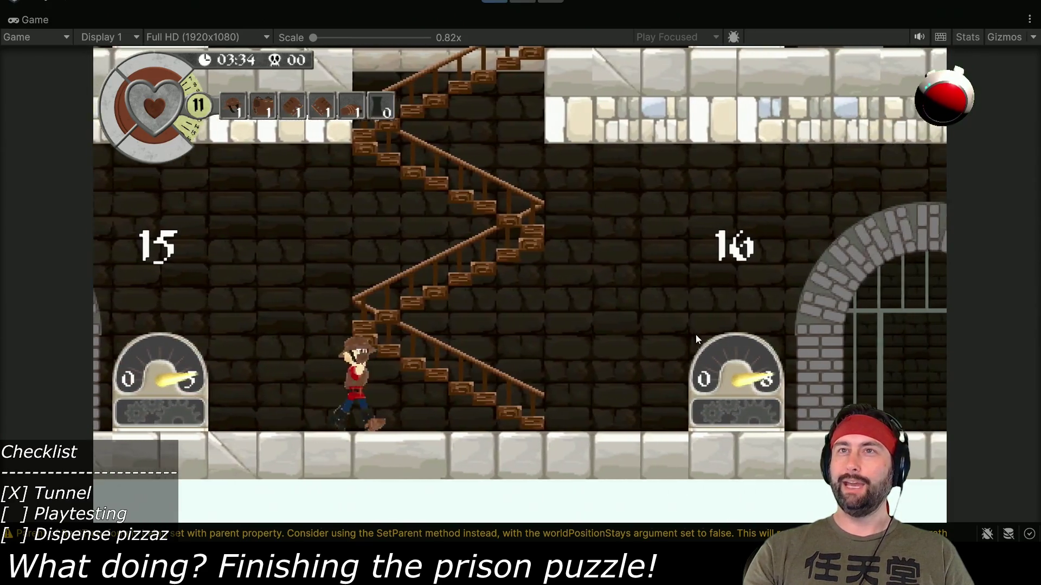
key("d")
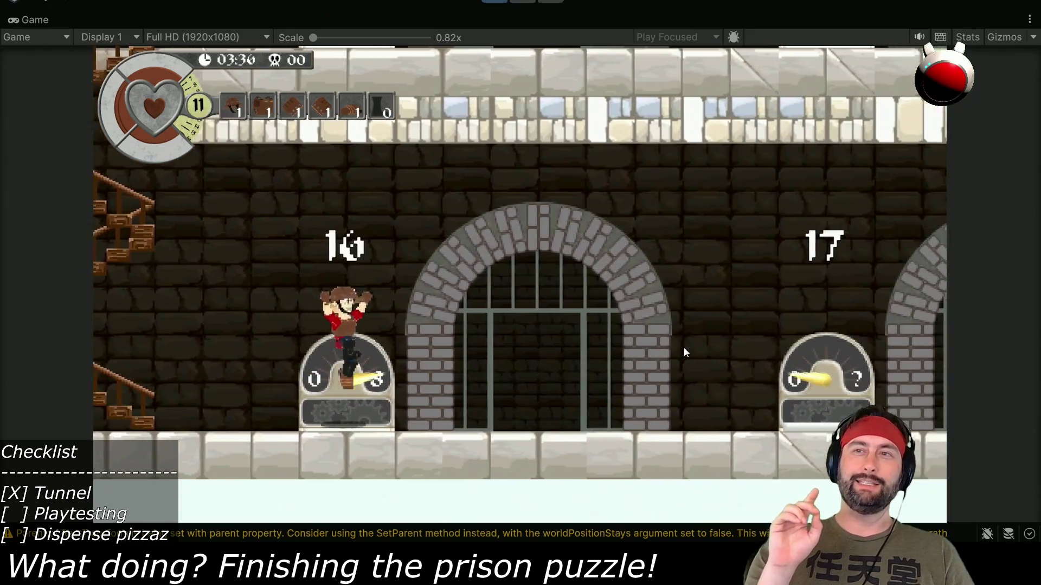
key("d")
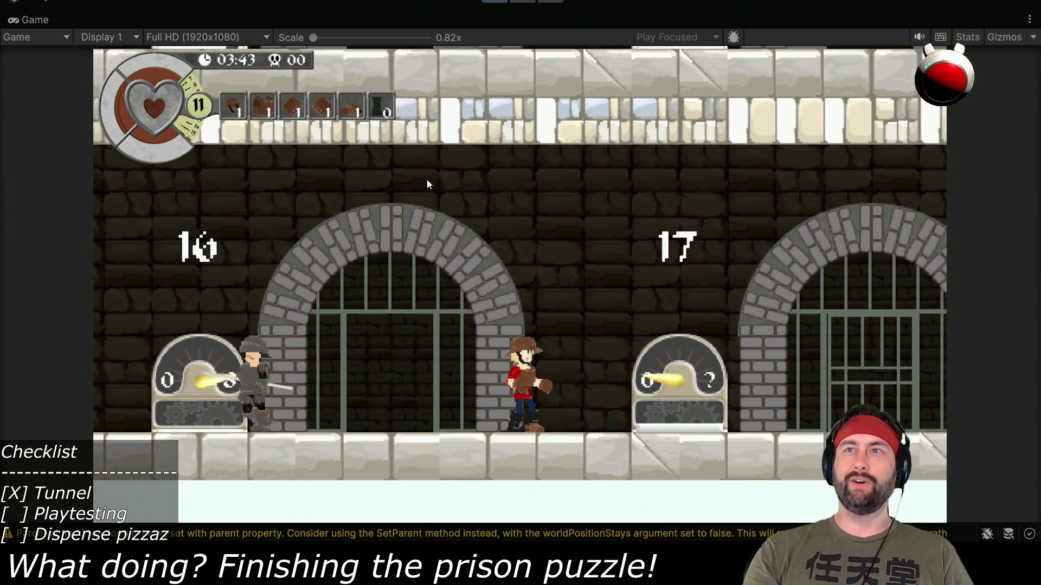
key("Right")
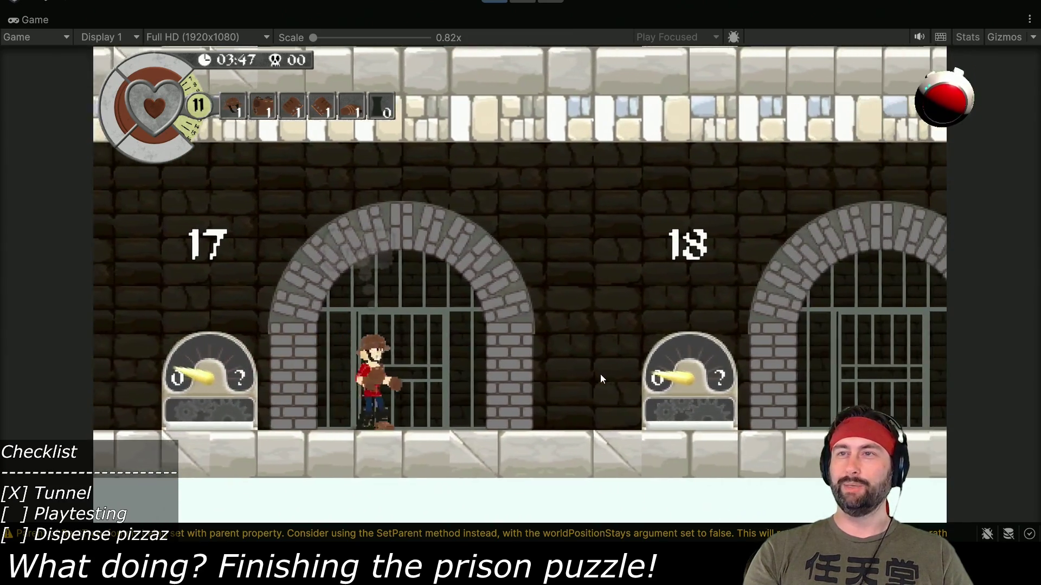
key("Left")
key("Right")
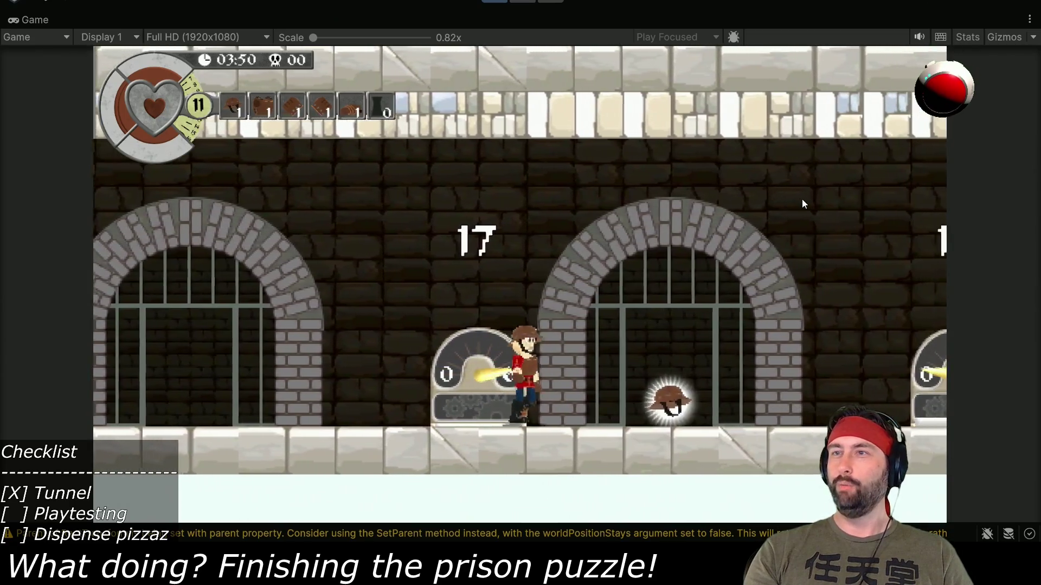
key("Right")
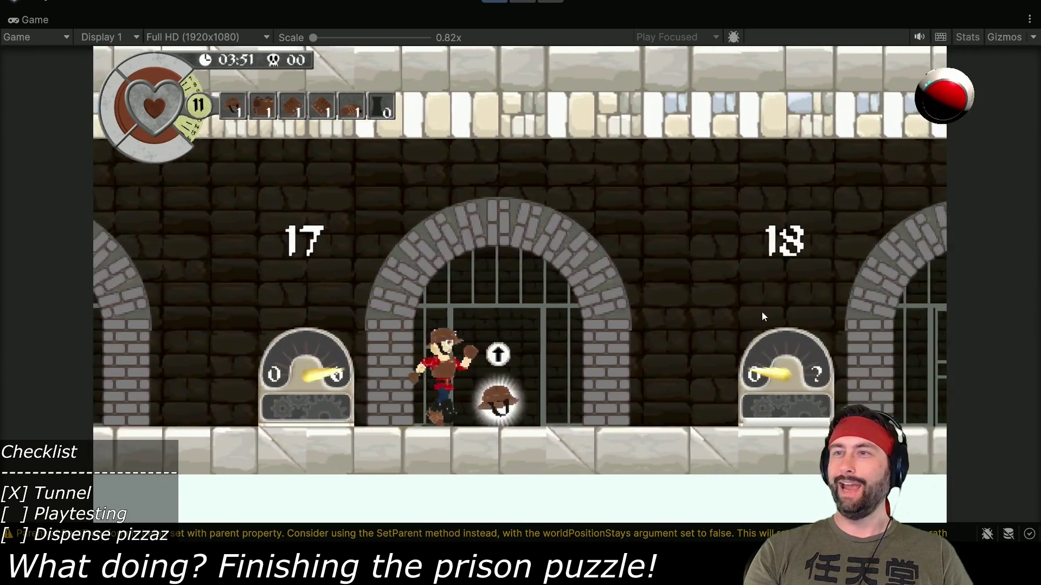
key("Right")
- Jump into the cell at gauge 18, take the tunnel, and walk left on the upper floor to gauge 10
key("space")
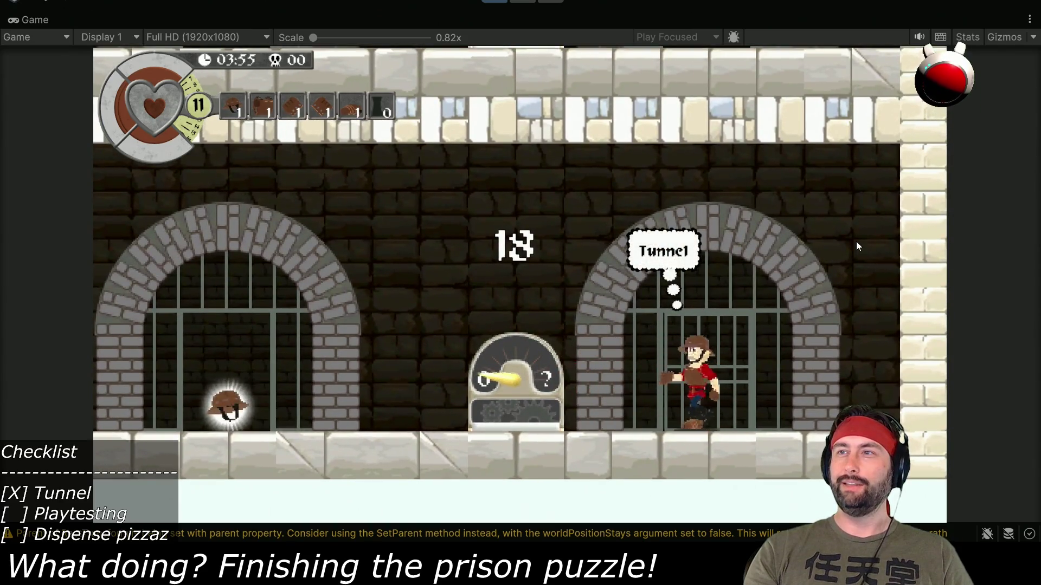
key("Left")
key("space")
key("Right")
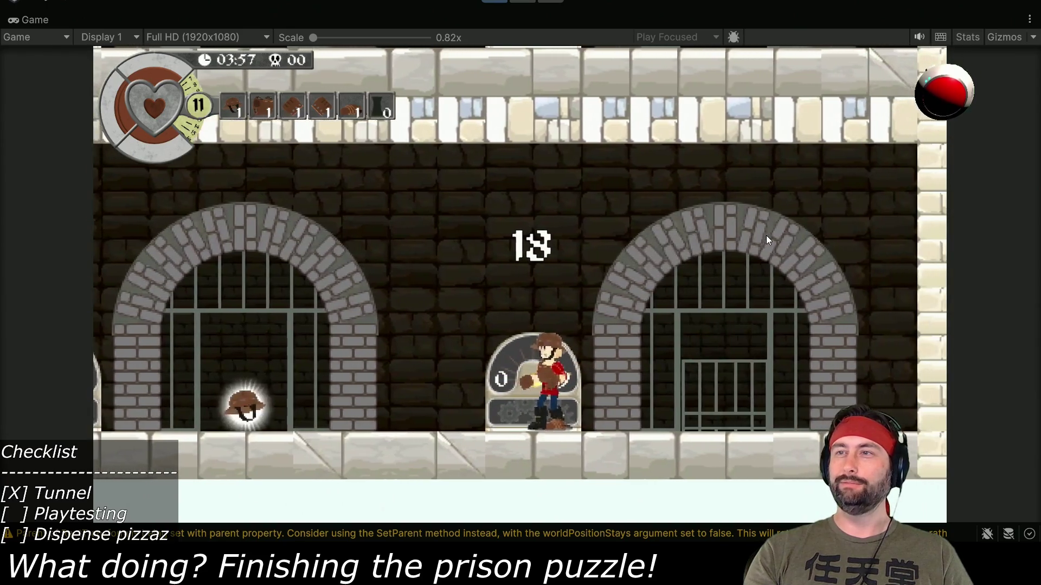
key("Up")
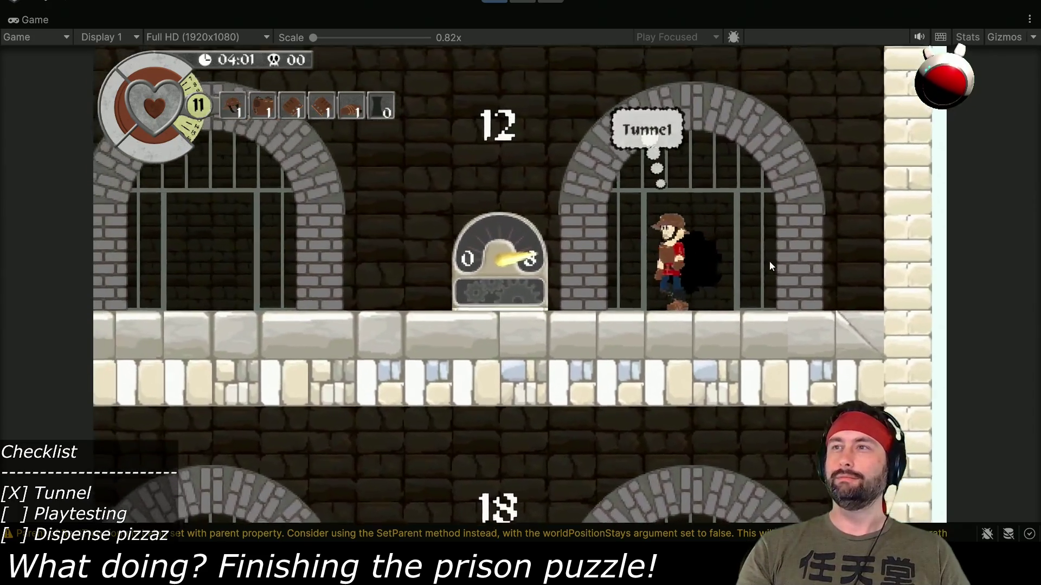
key("Left")
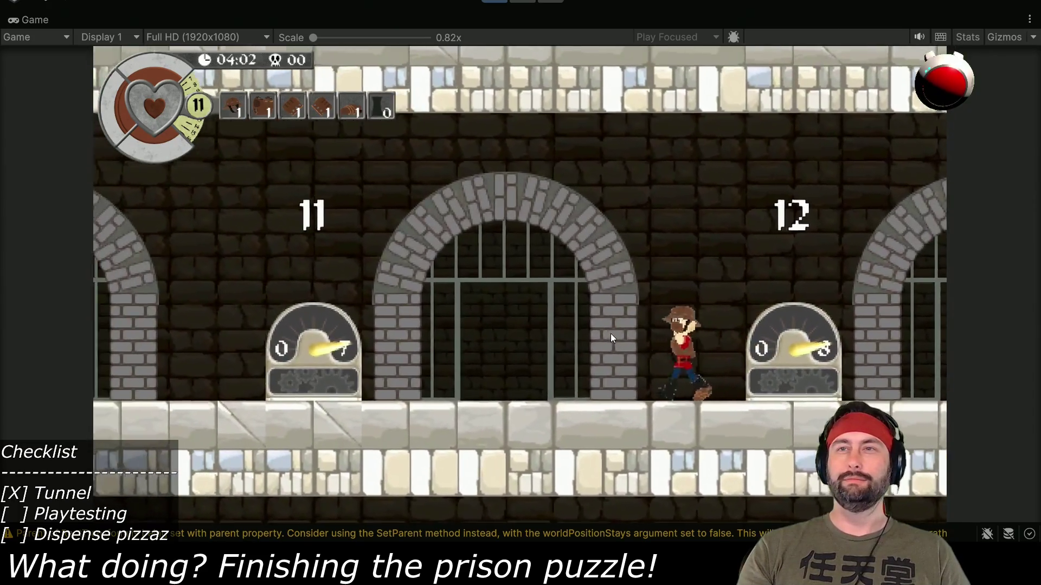
key("Left")
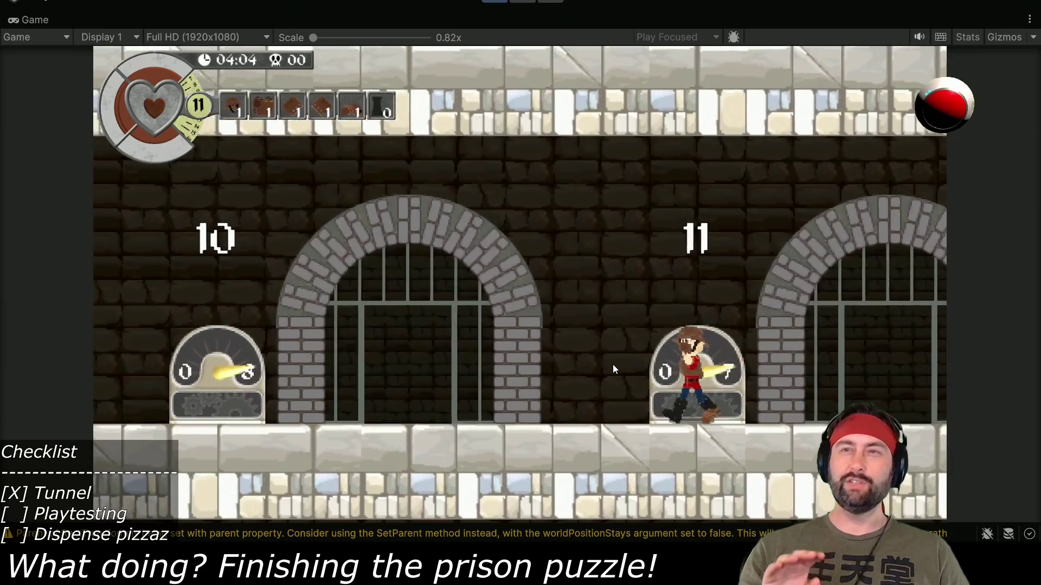
key("Left")
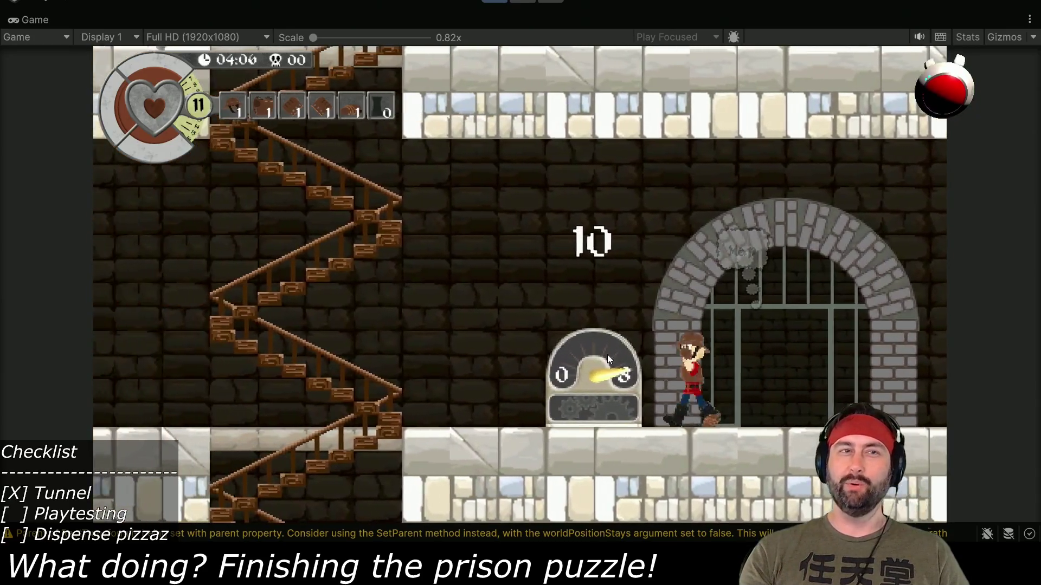
key("Left")
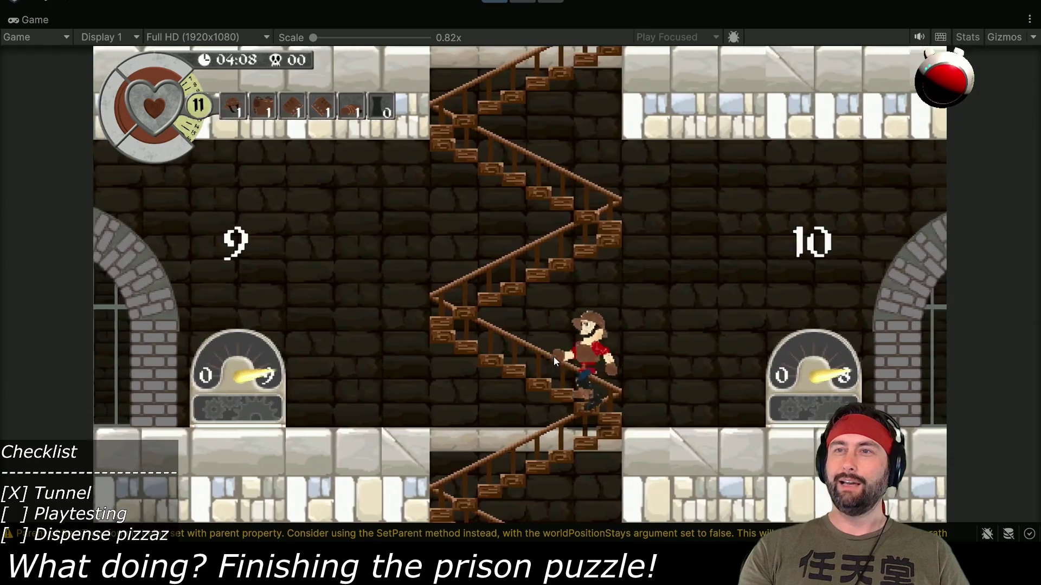
- Climb the stairs, walk right to the prison arch, tunnel down and walk left to dispenser 12
key("Up")
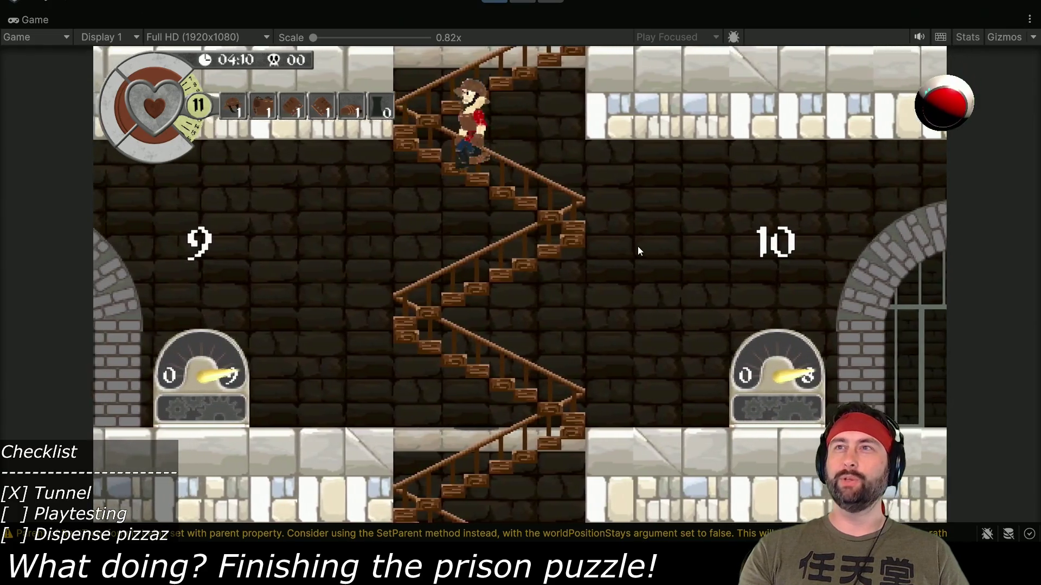
key("Up")
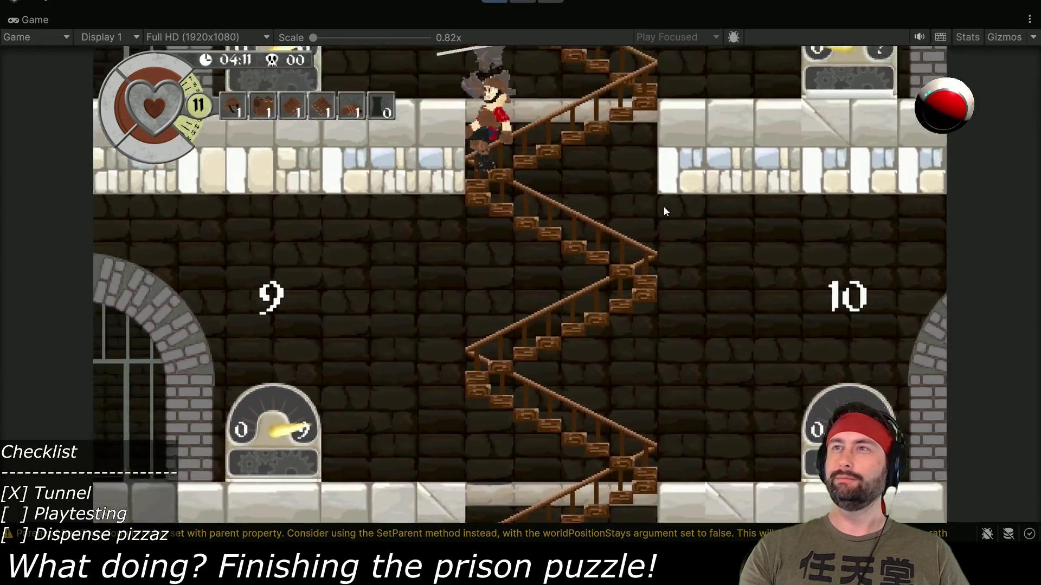
key("Right")
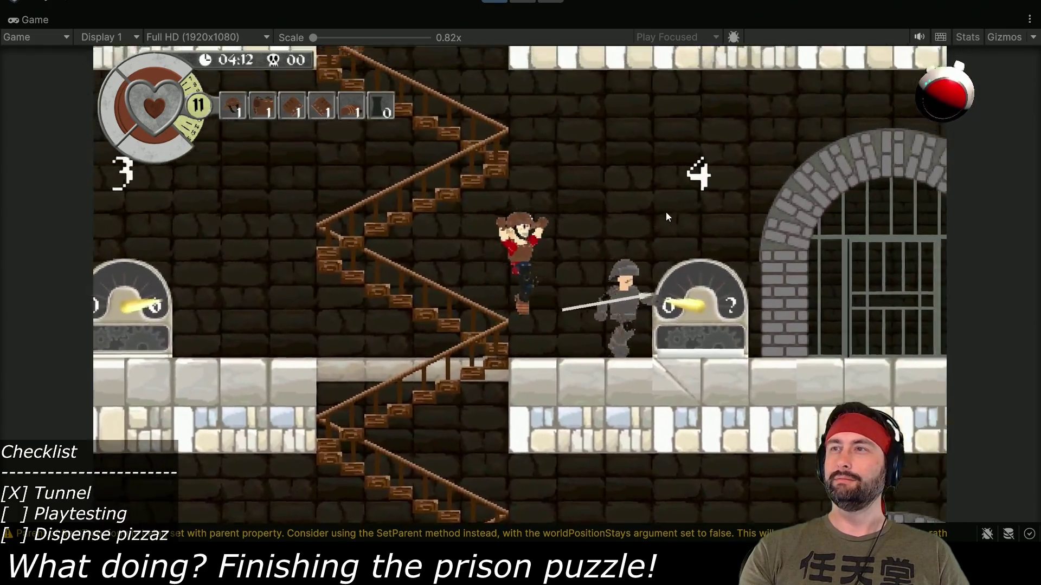
key("Right")
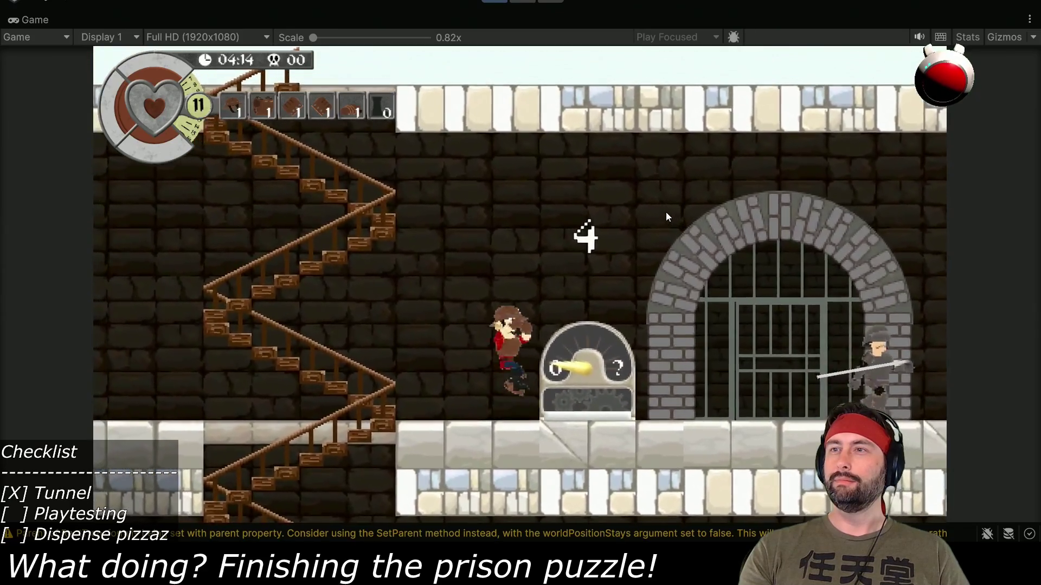
key("Right")
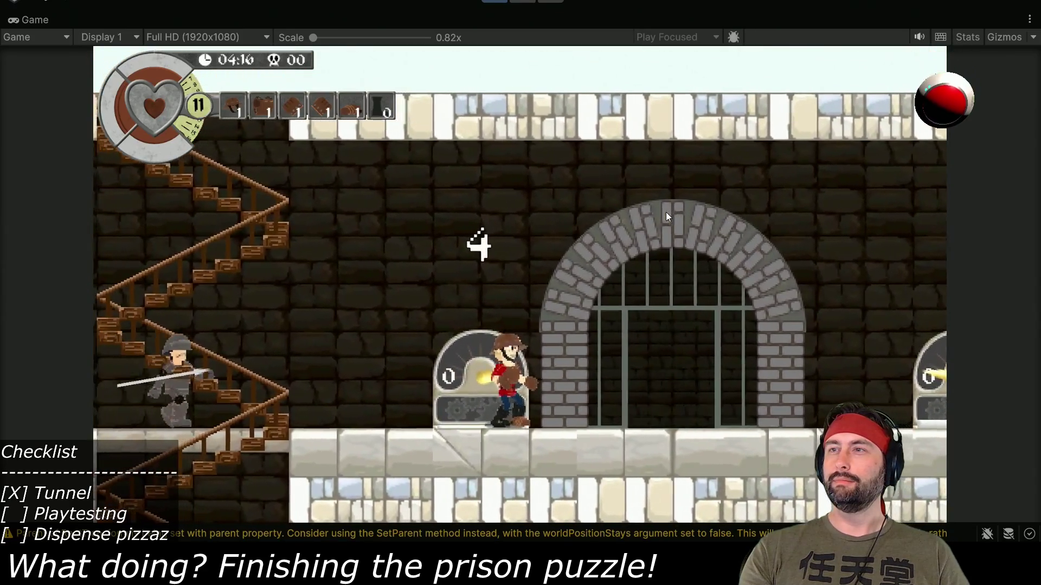
key("Right")
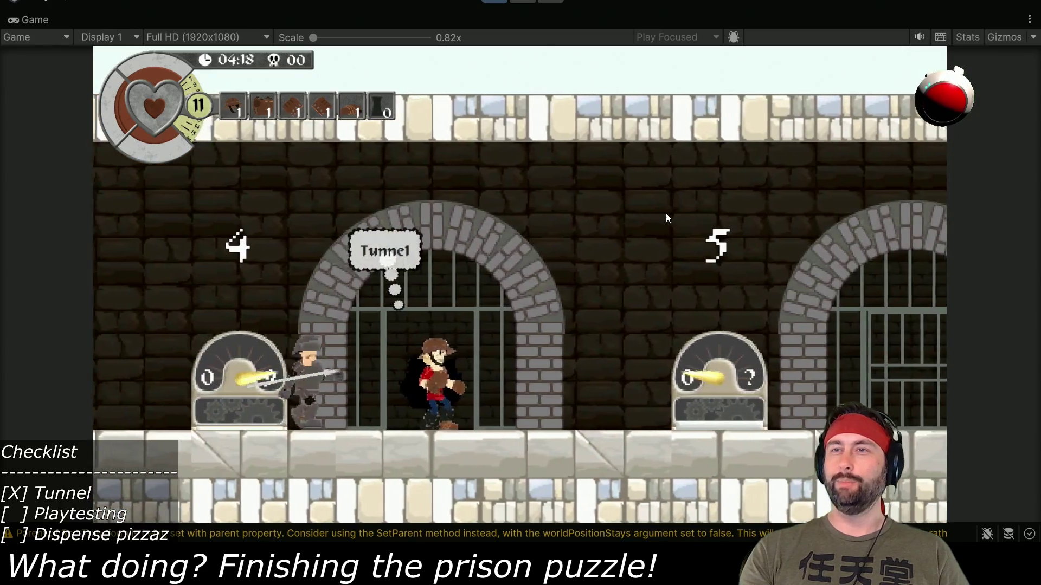
key("Down")
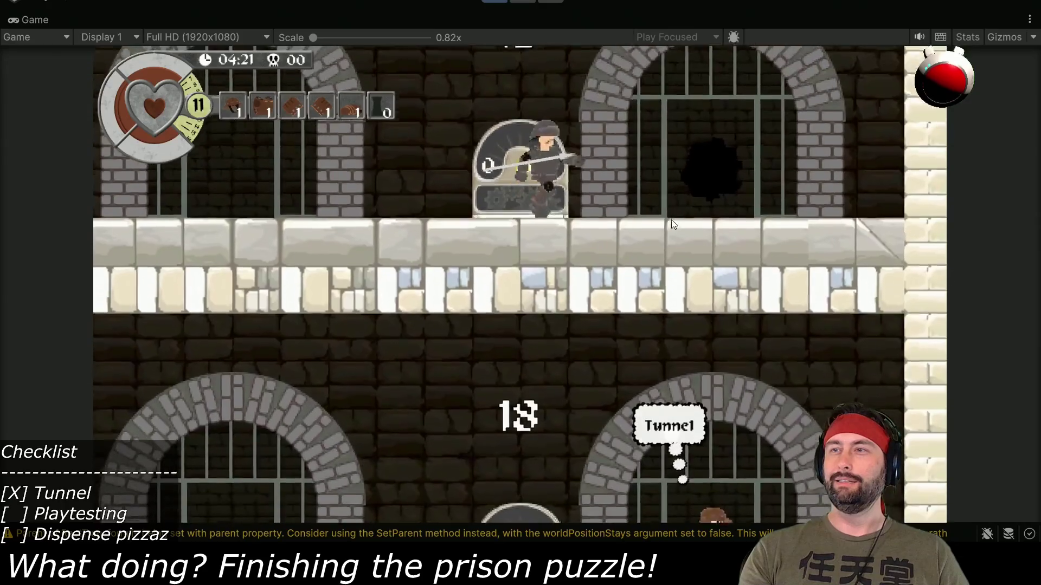
key("Down")
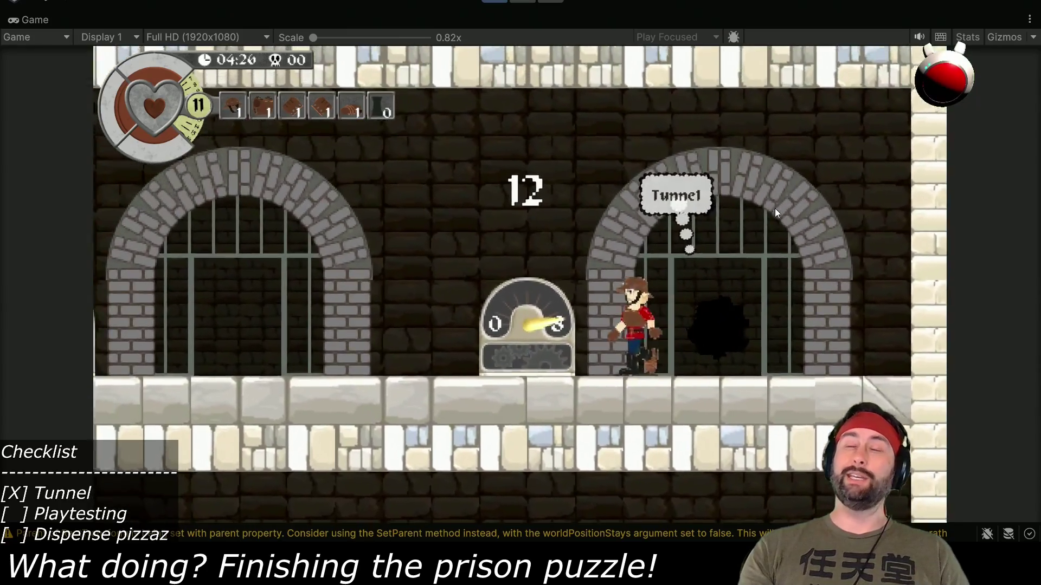
key("Left")
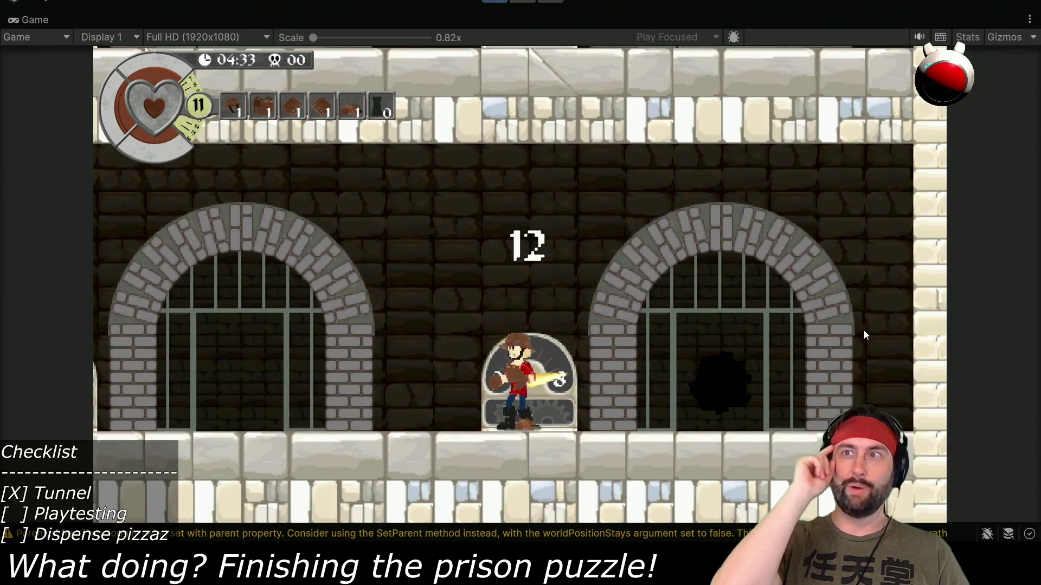
key("Left")
- Walk left past dispenser 11 and climb the staircase to the upper floor
key("Left")
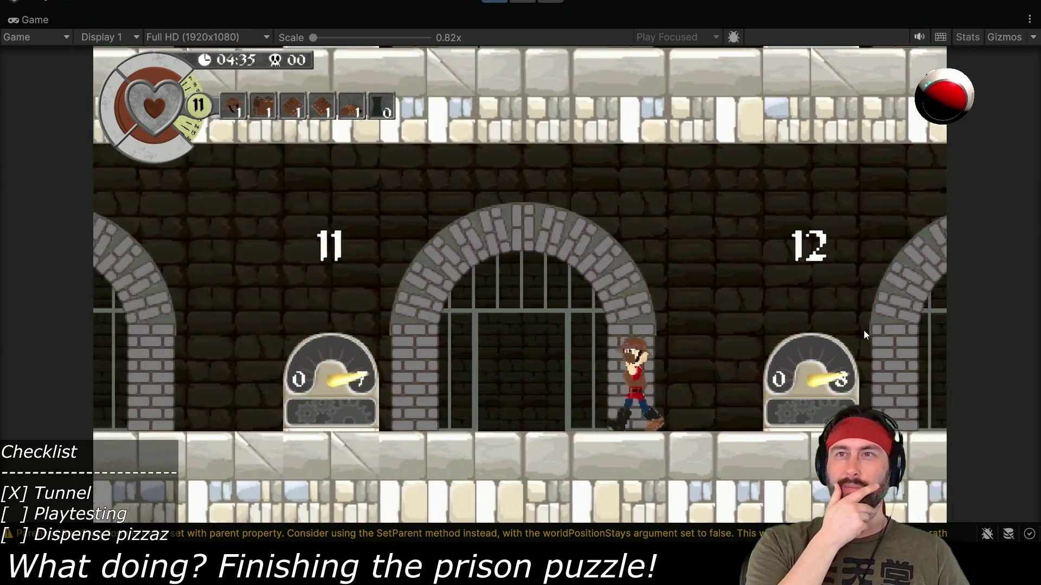
key("Left")
key("space")
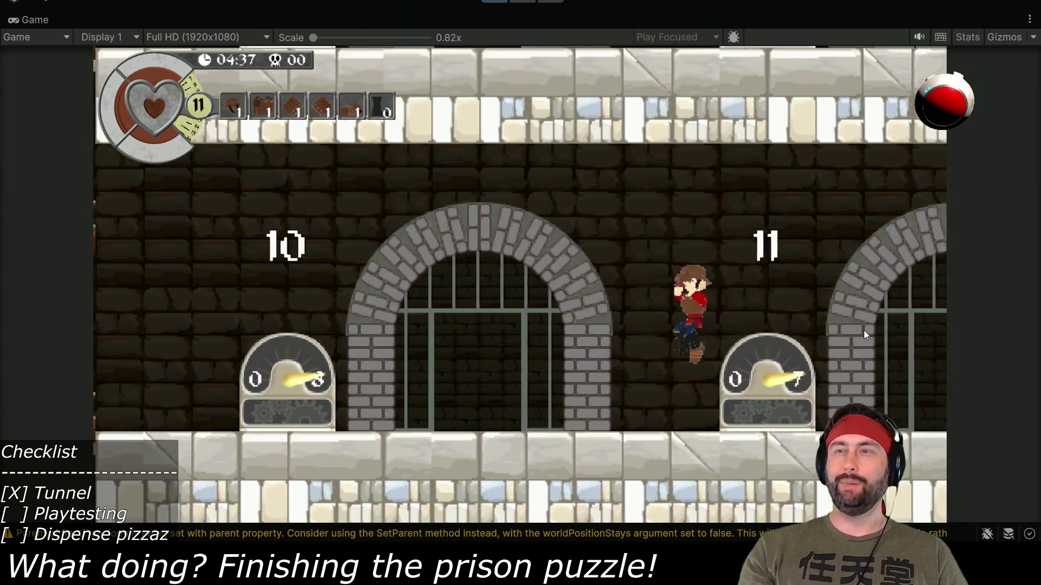
key("Left")
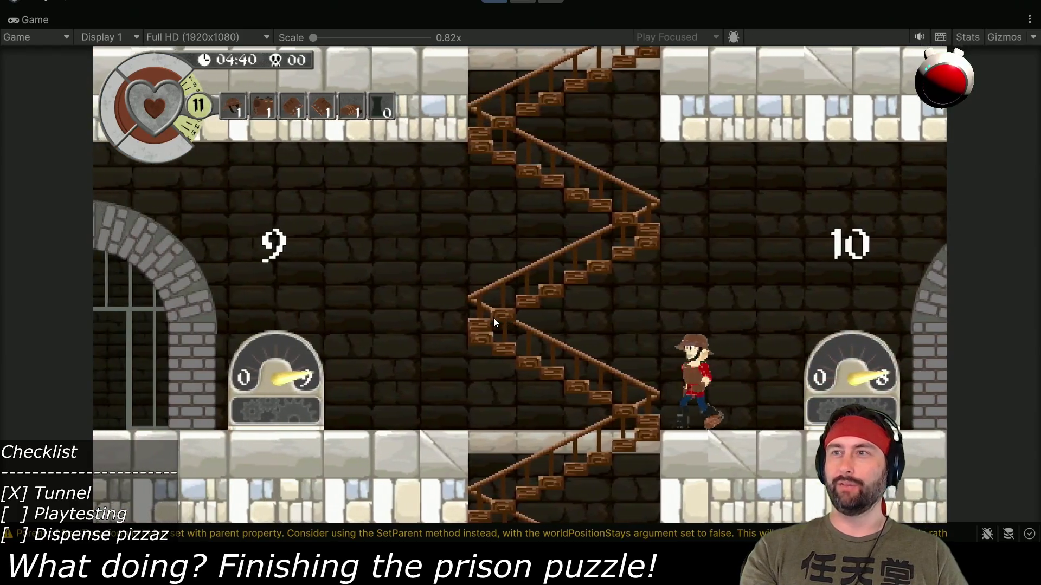
key("Up")
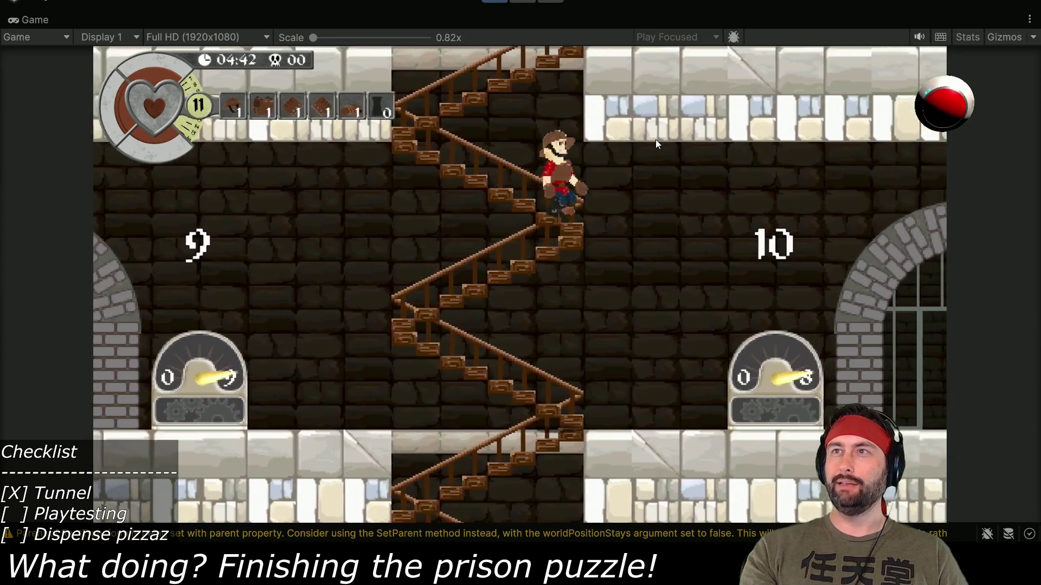
key("Up")
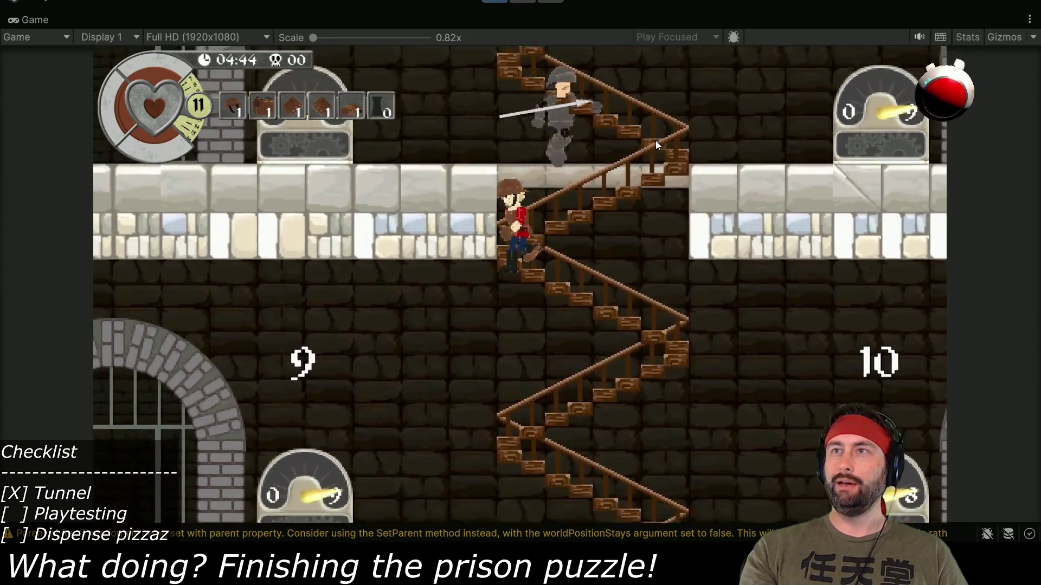
key("Up")
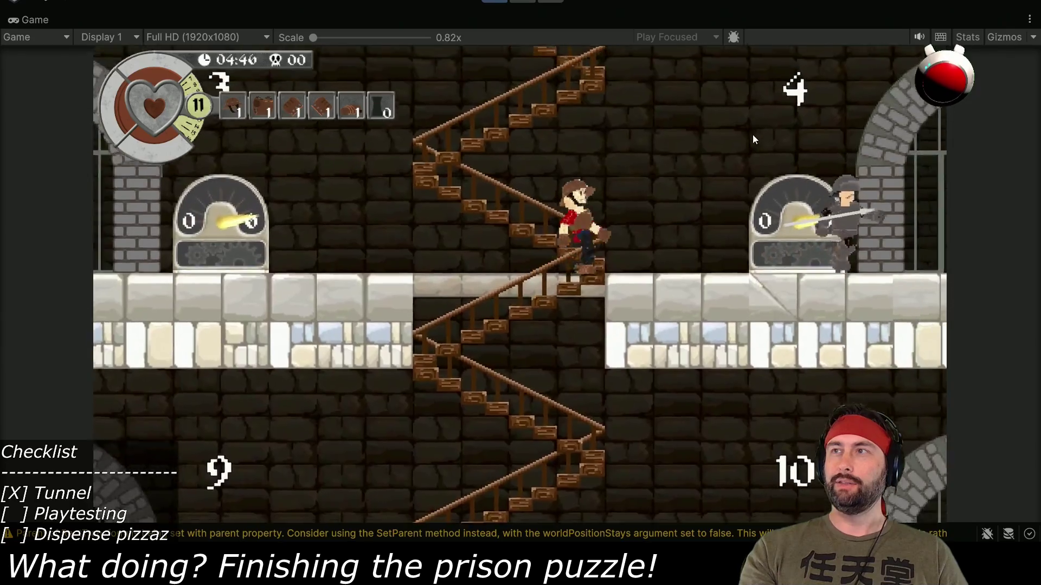
- Walk right past the prison cells, dodge the guard, and approach dispenser 6
key("Right")
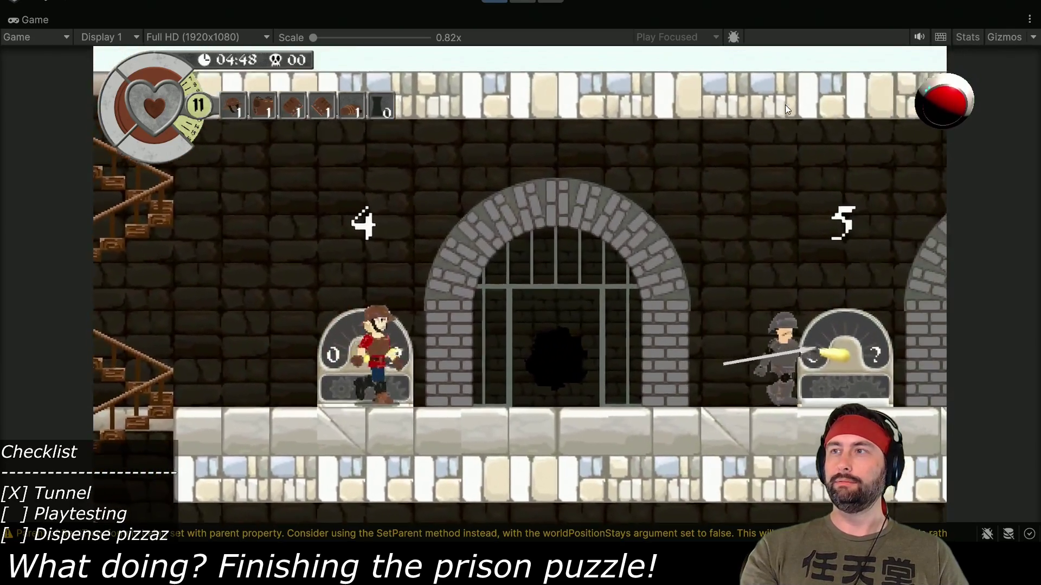
key("Right")
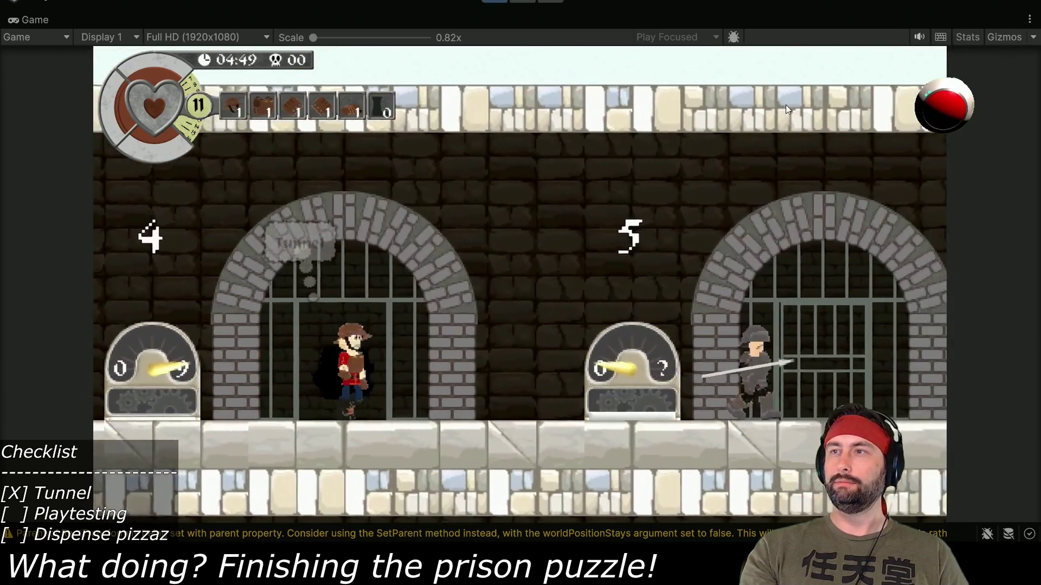
key("Right")
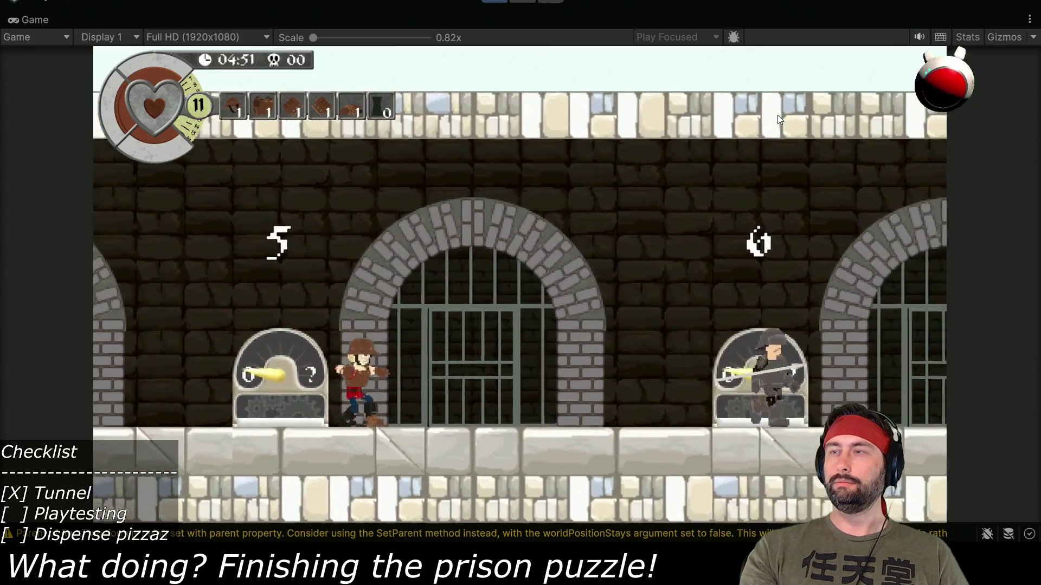
key("Right")
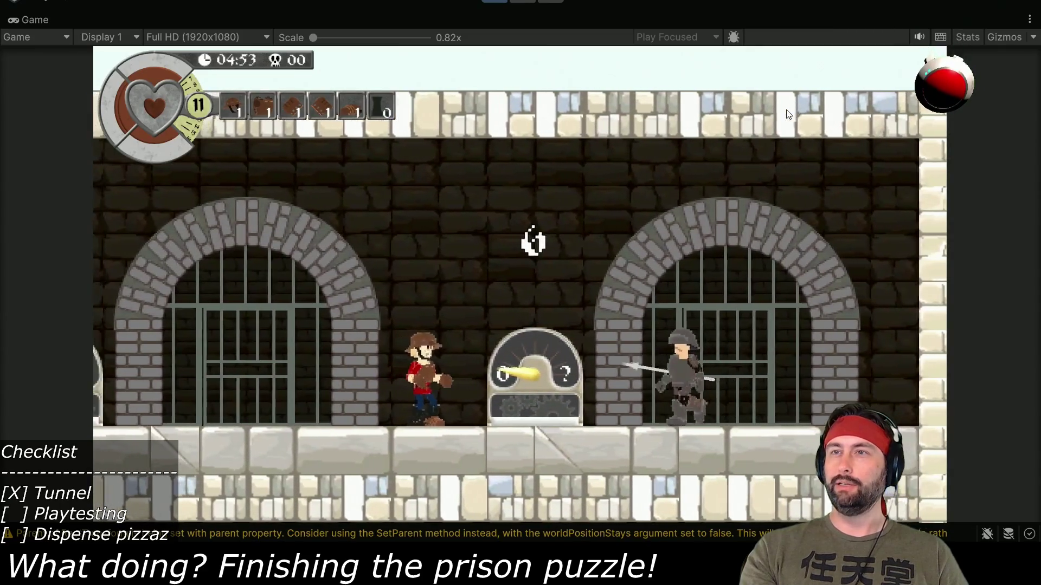
key("Left")
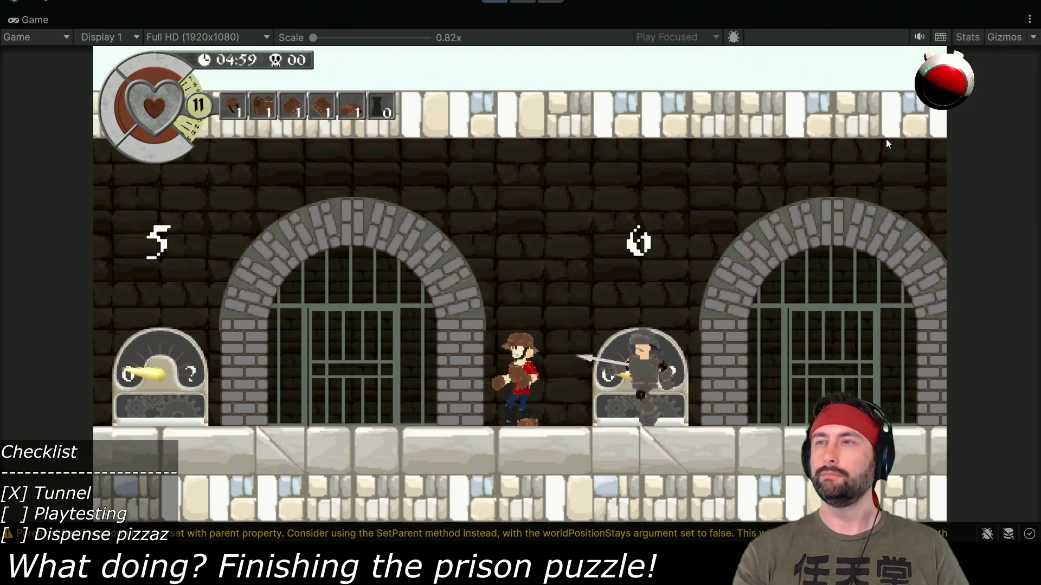
key("Right")
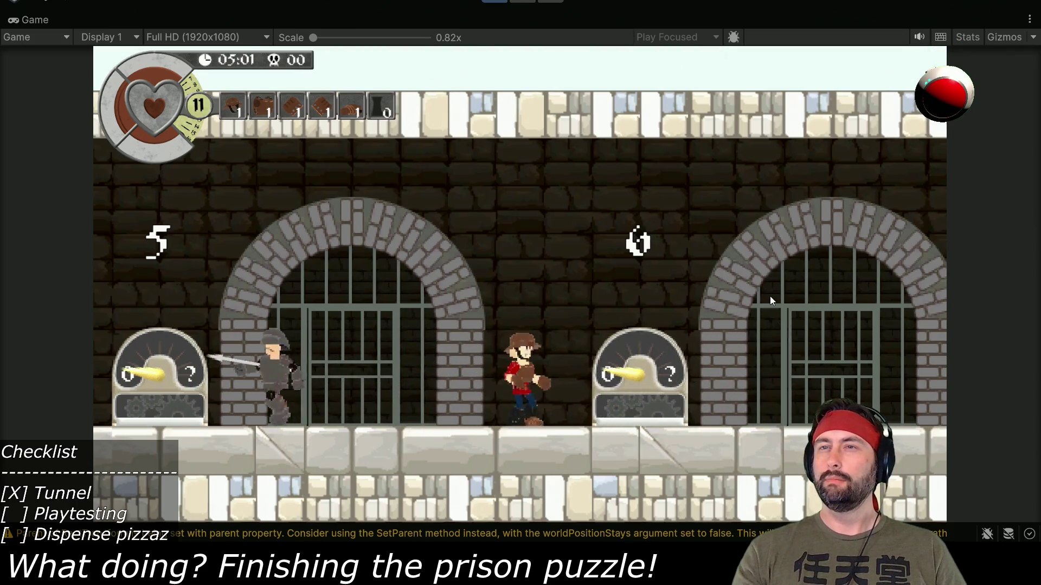
- Jump onto the number-6 dispenser, then run through the cells and grab the meat
key("space")
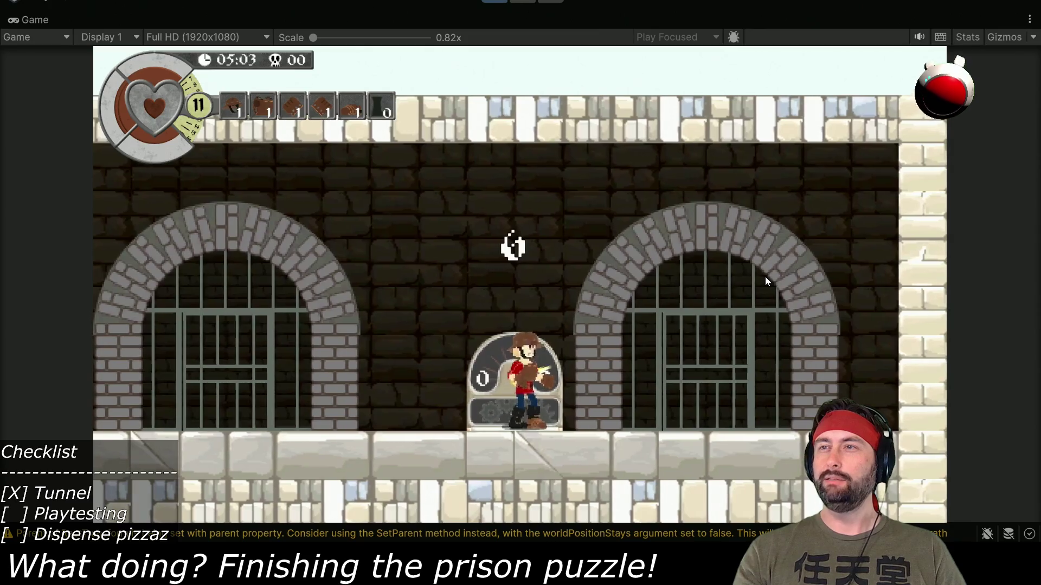
key("Right")
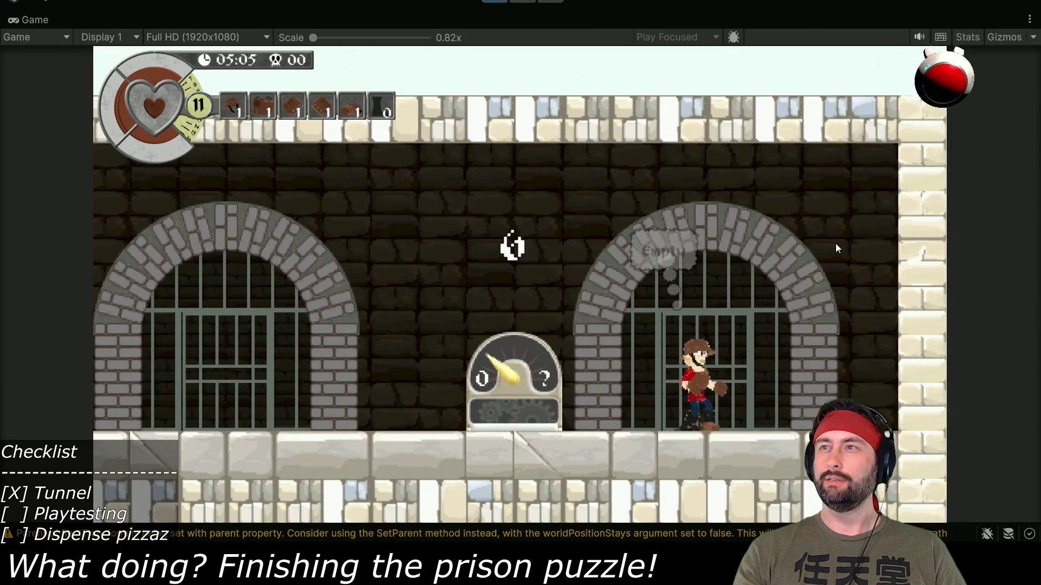
key("Left")
key("Right")
key("space")
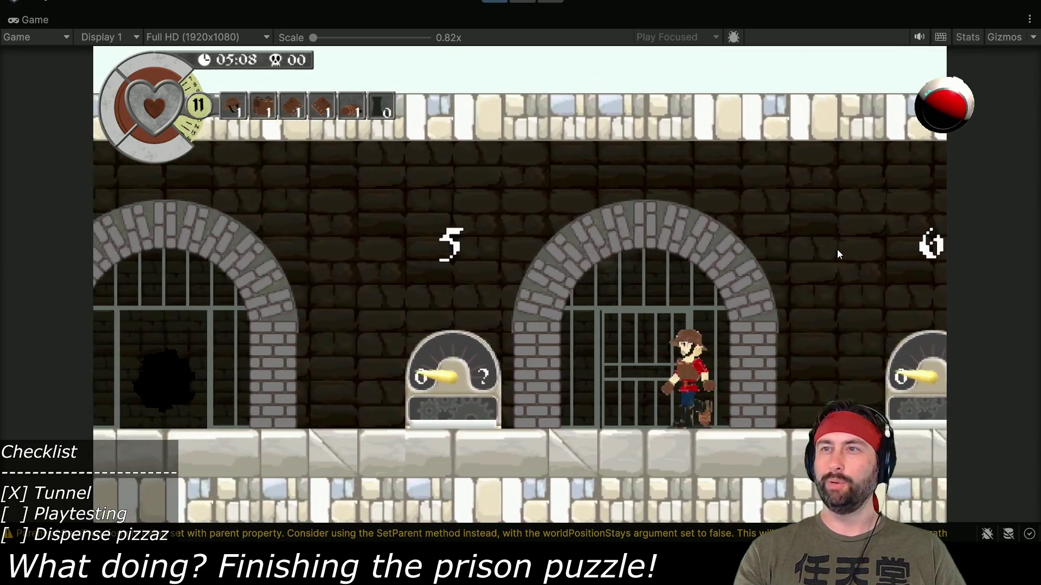
key("Left")
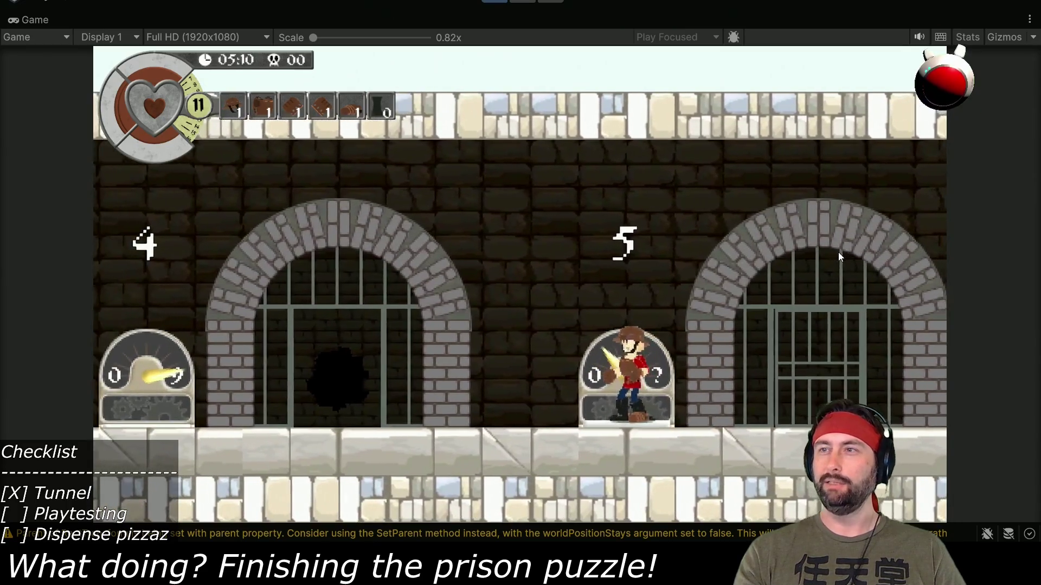
key("Right")
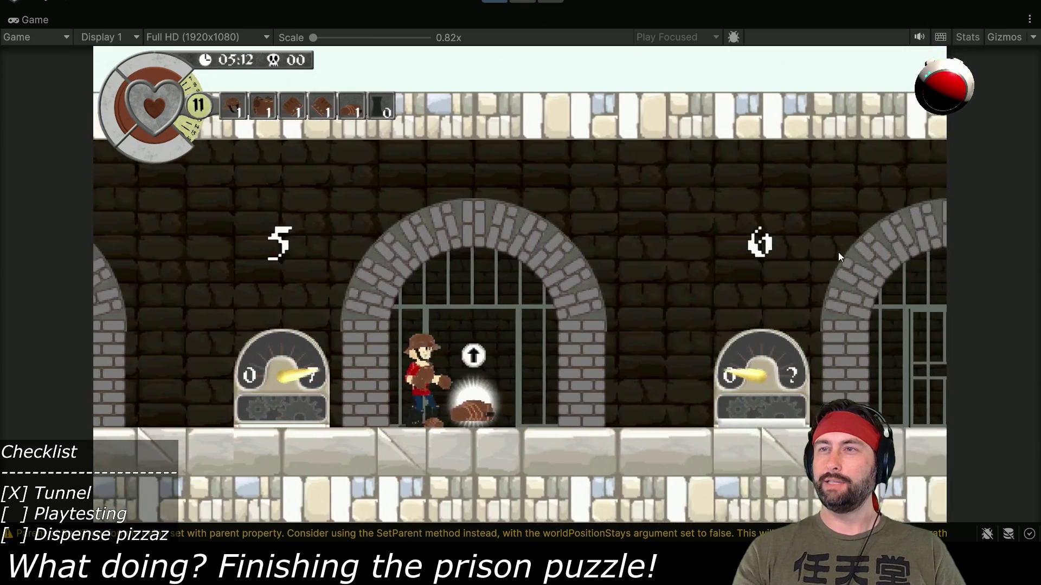
key("Left")
key("space")
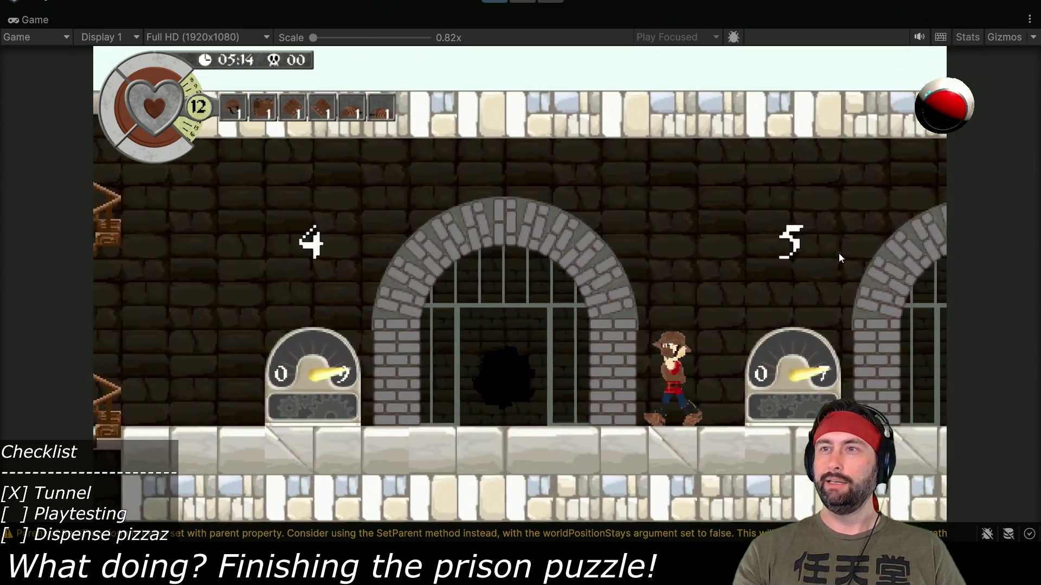
- Tunnel through the gate's hole and walk left past cells 17–14 to dispenser 13
key("Left")
key("Up")
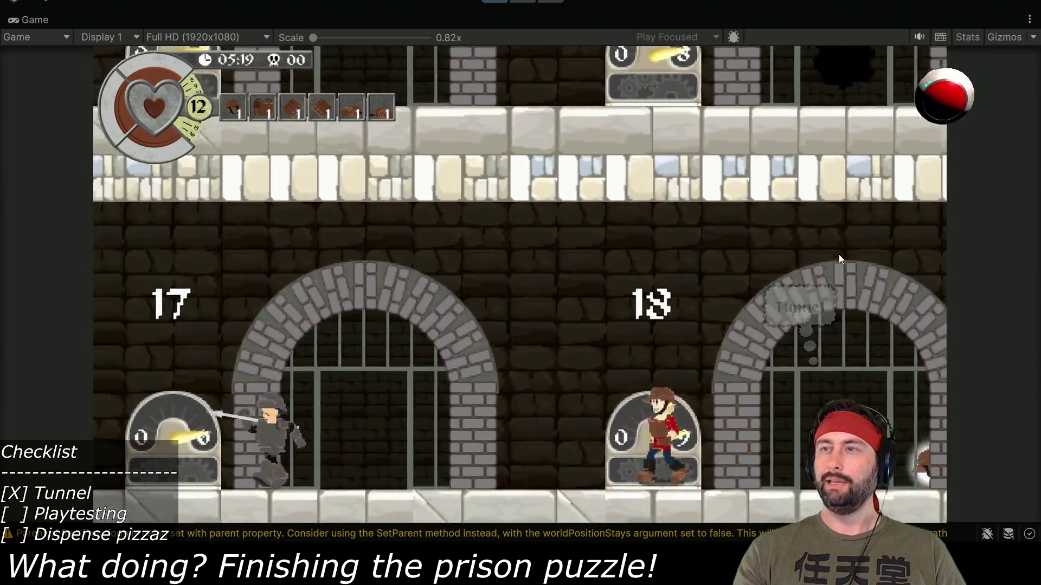
key("Left")
key("Left")
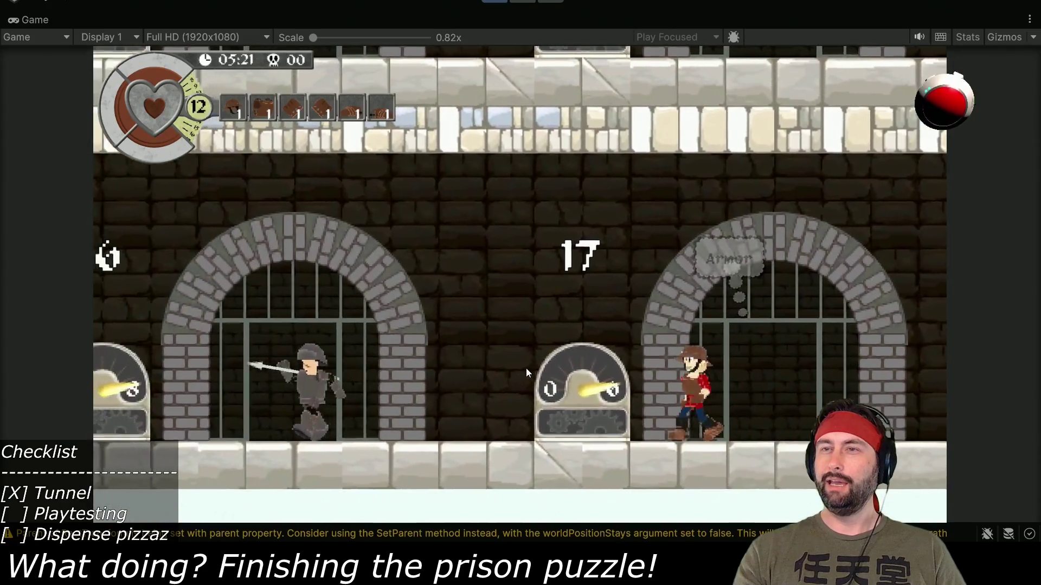
key("Left")
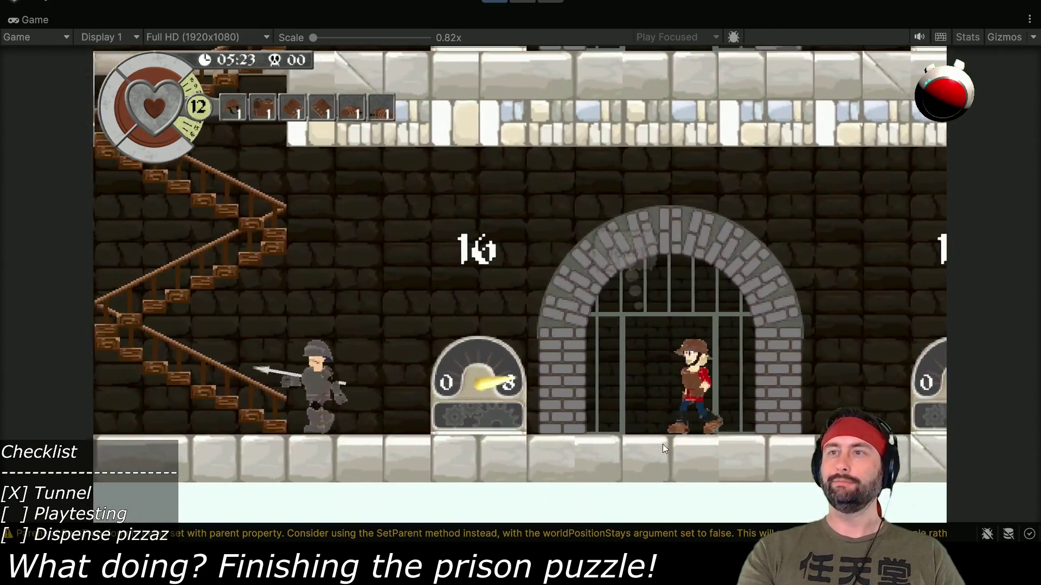
key("Left")
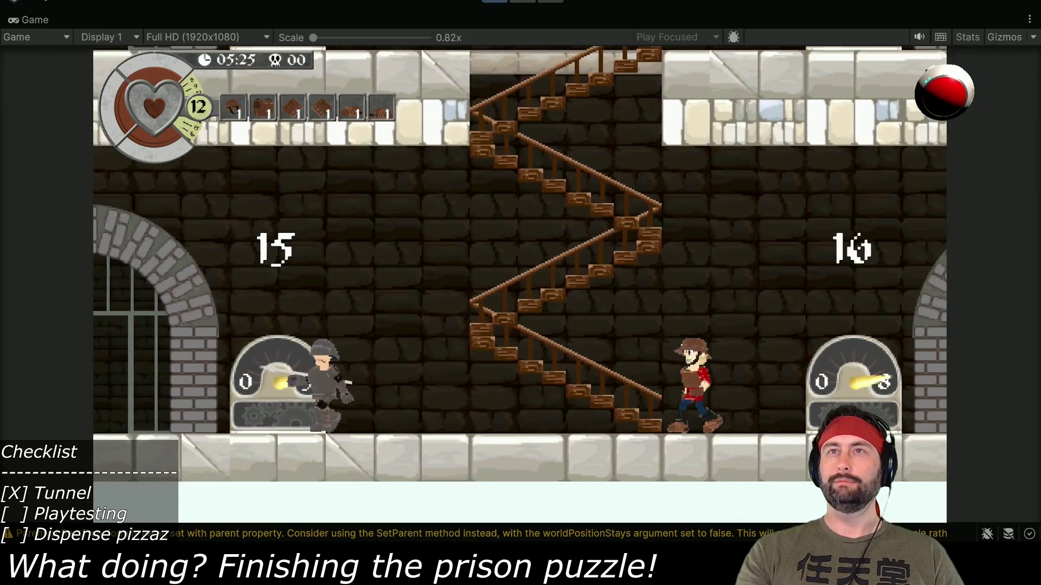
key("Left")
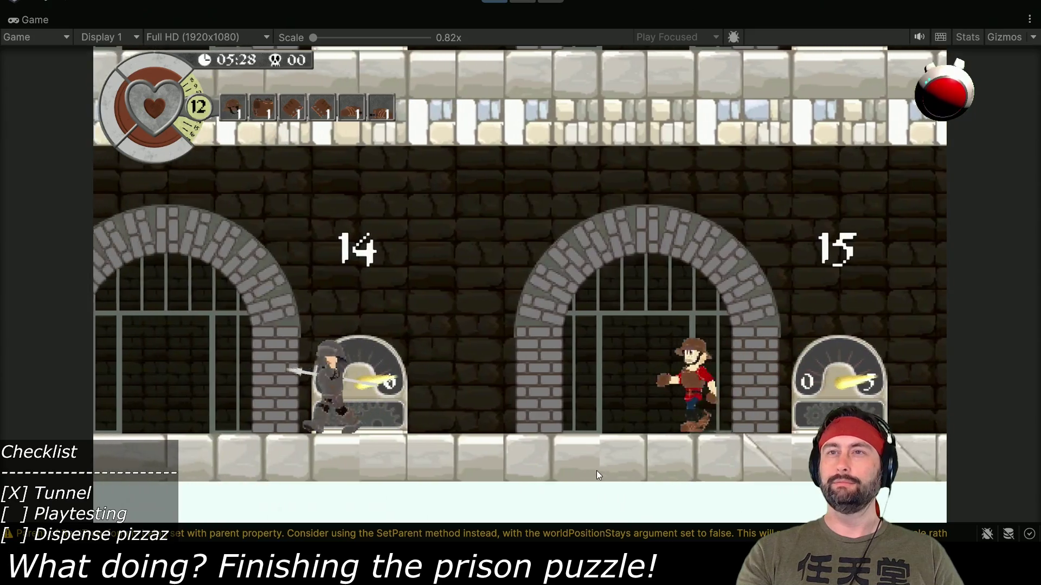
key("Left")
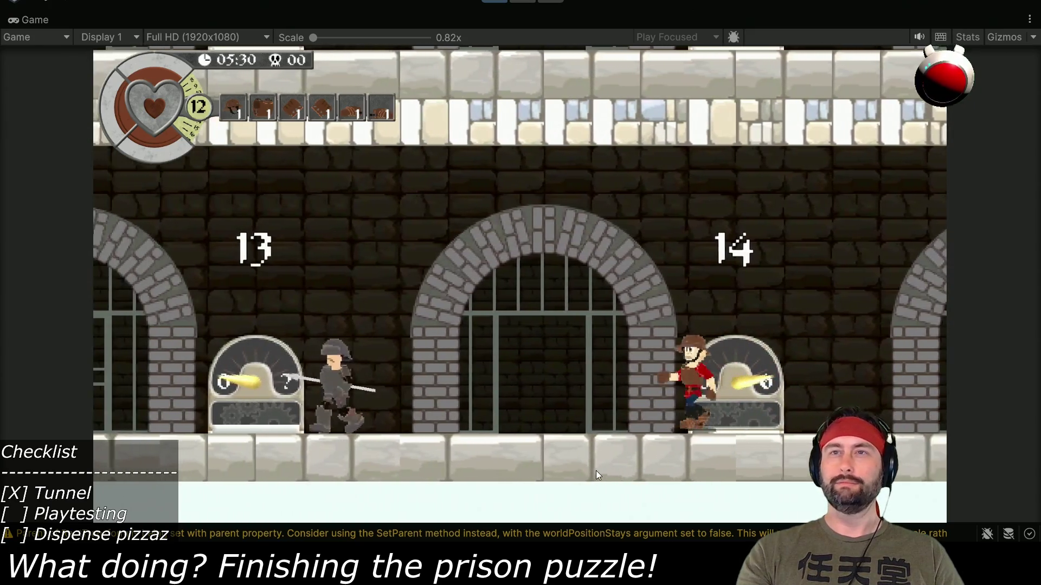
key("Left")
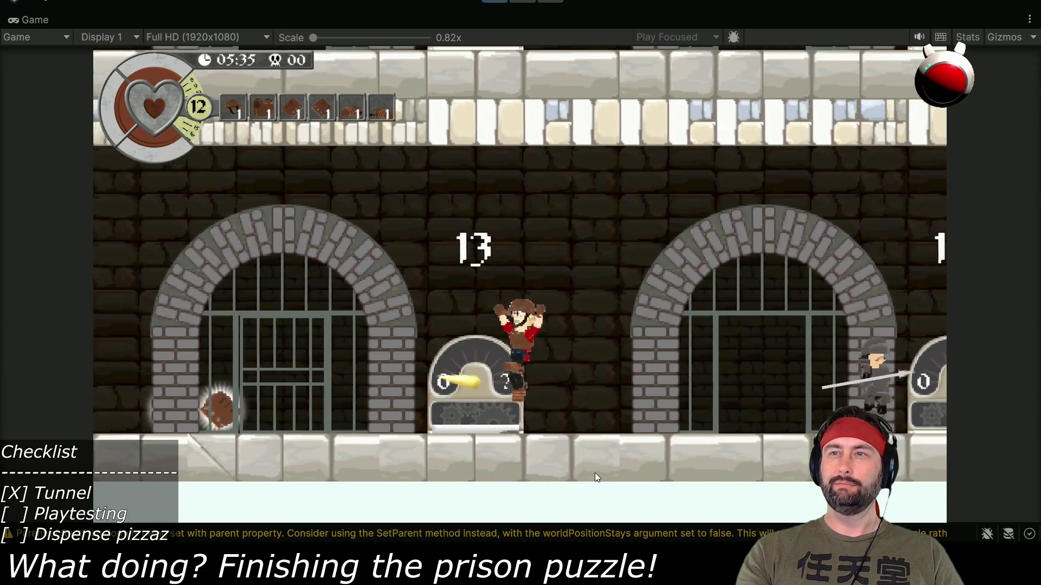
key("Left")
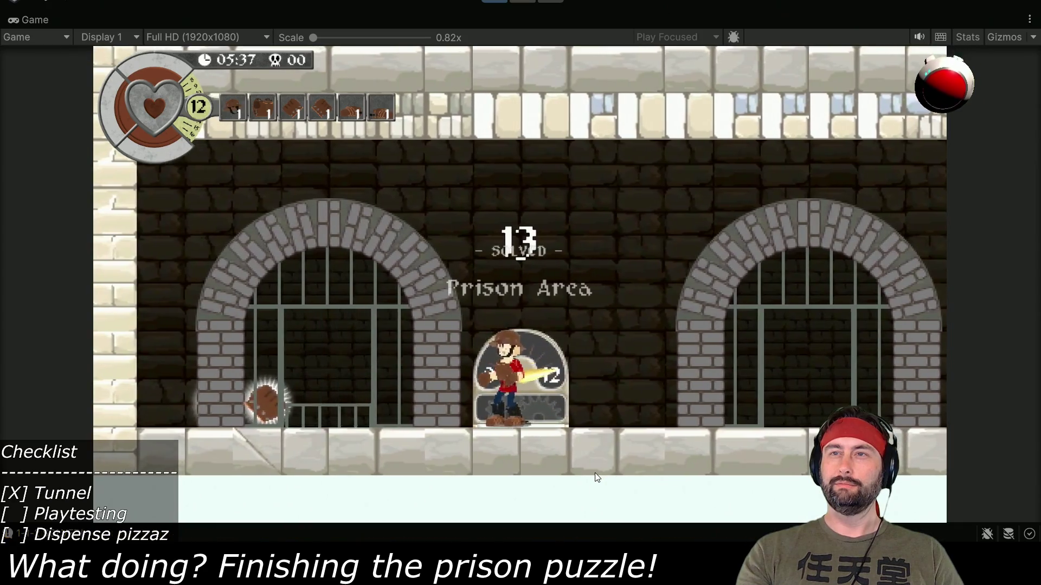
- Activate dispenser 13 to solve the puzzle, then un-maximize the Game view
key("Left")
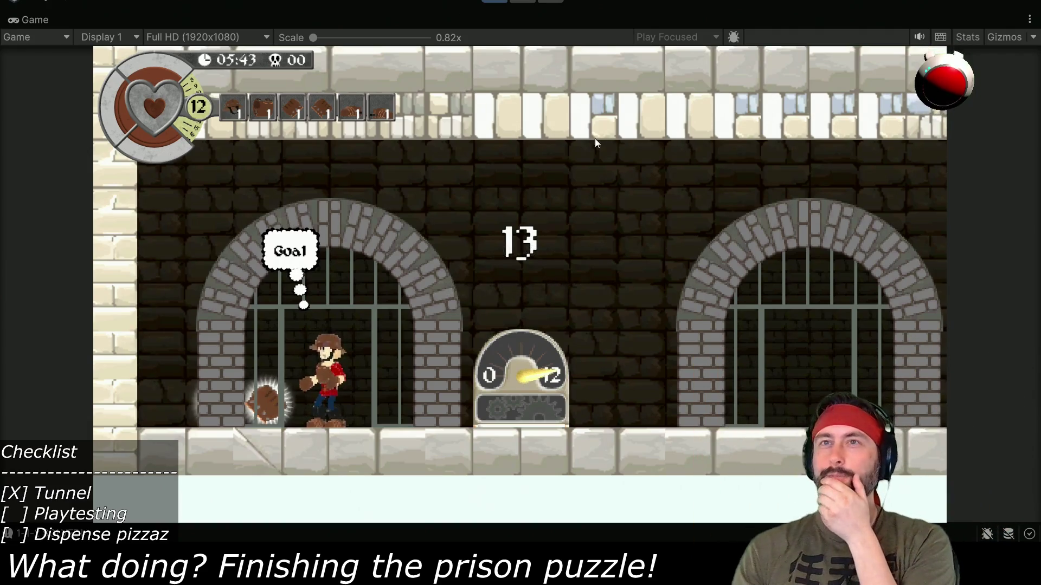
double_click(41, 19)
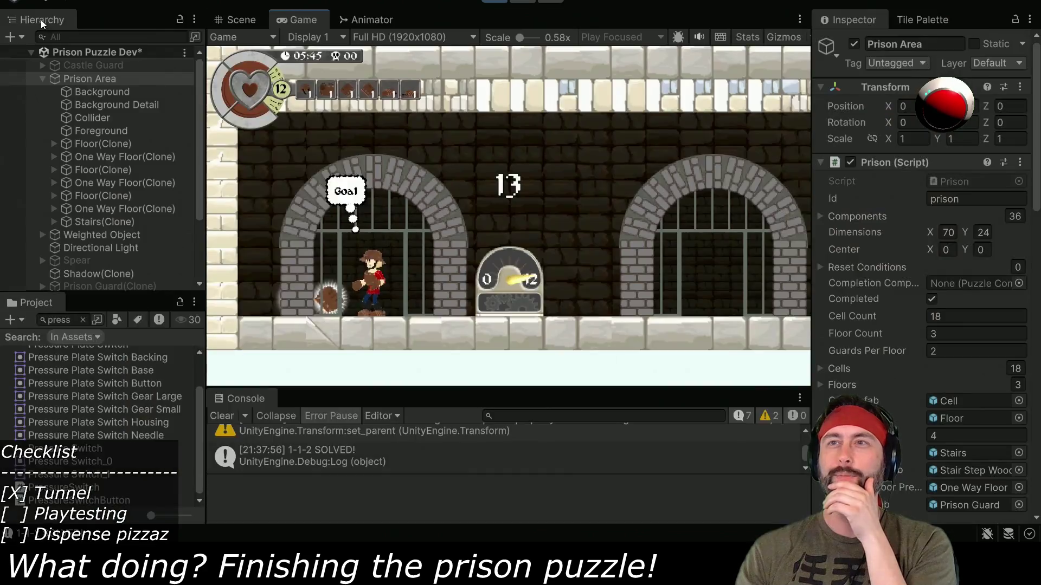
- Frame the Prison Area in the Scene view, stop play mode, and clear the Project search
left_click(240, 21)
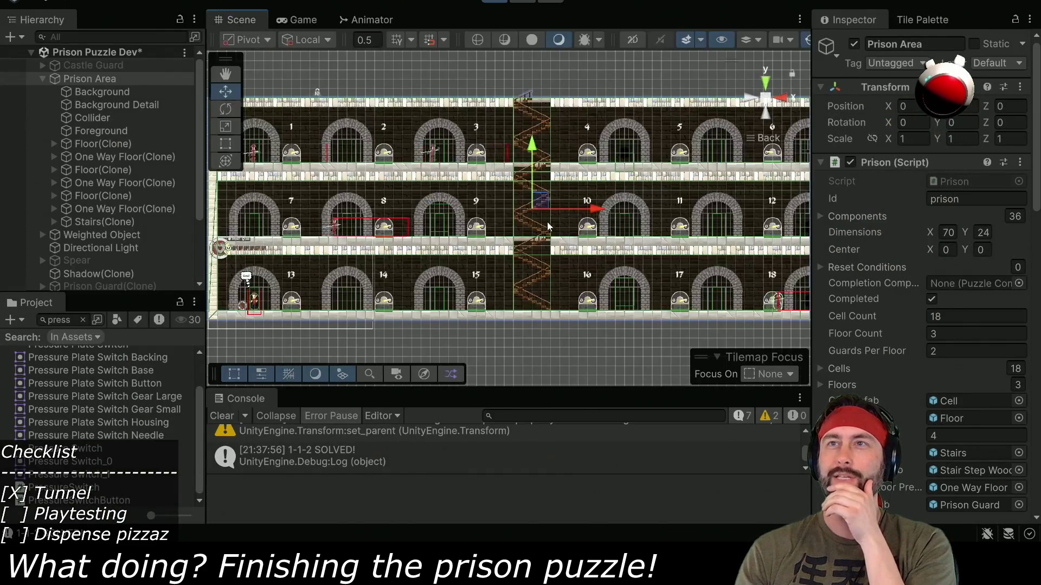
key("f")
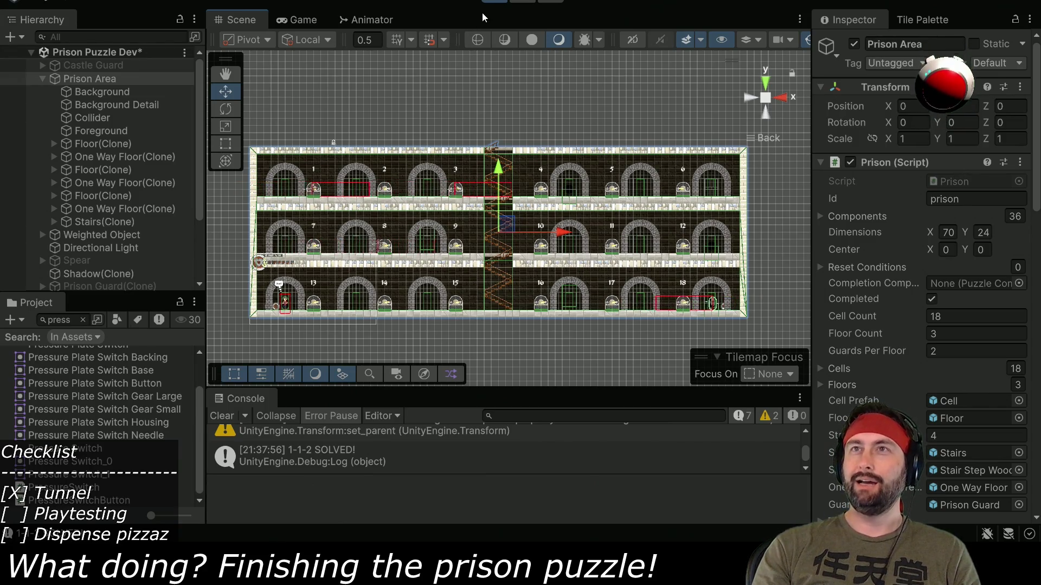
left_click(494, 3)
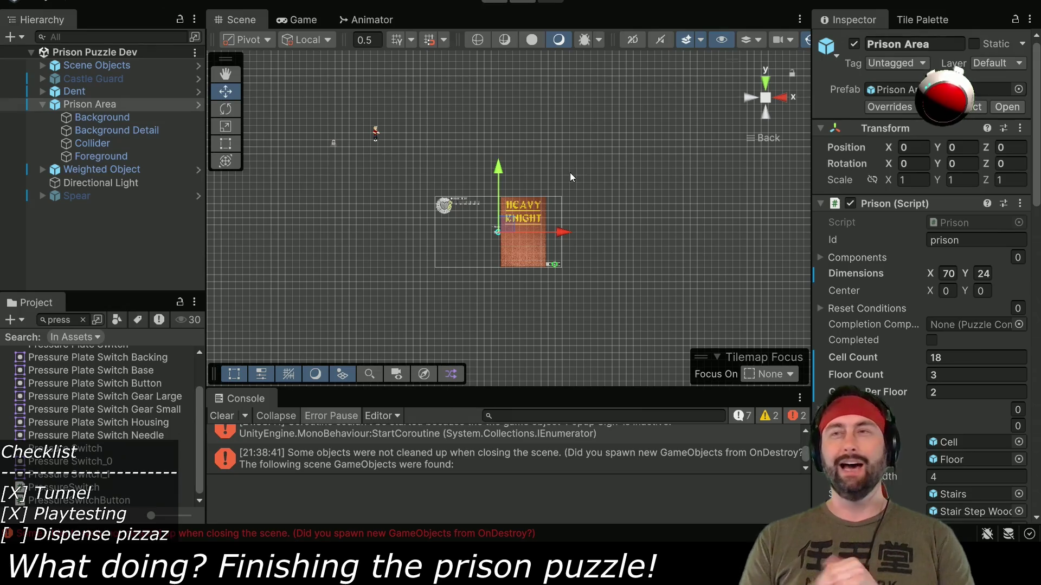
left_click(83, 320)
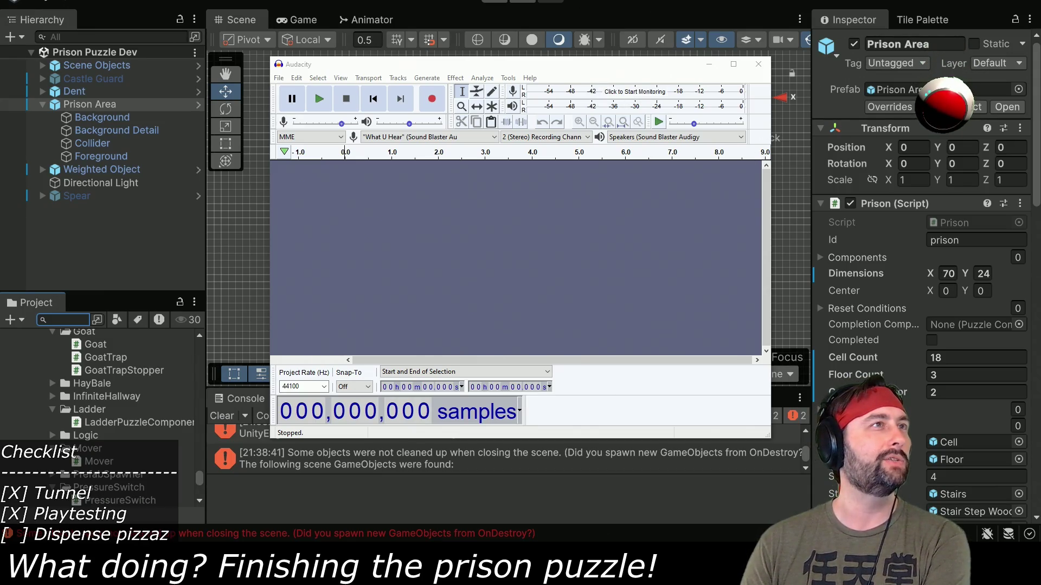
- Start recording a new sound in Audacity
left_click(433, 99)
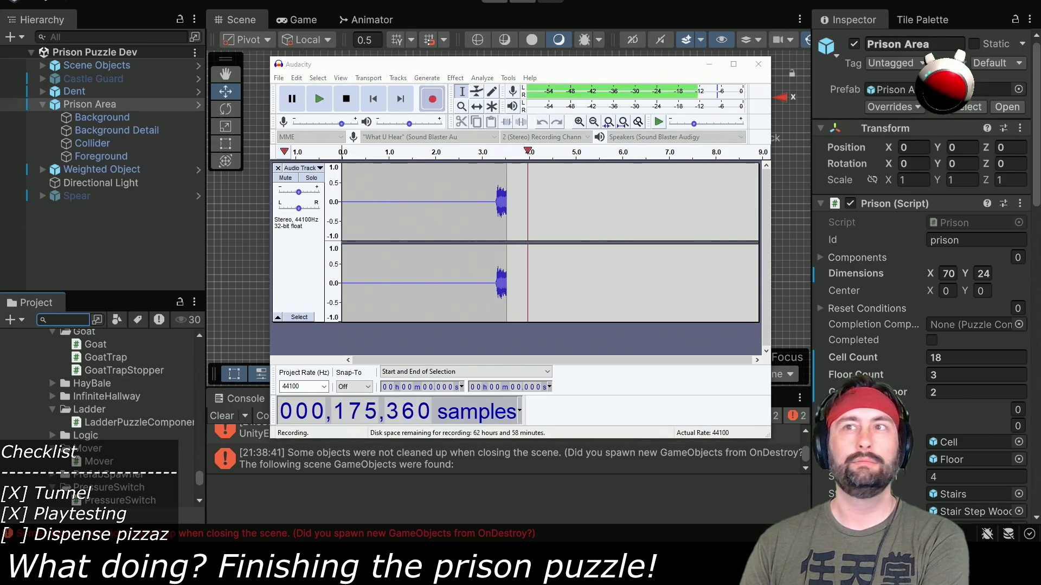
- Stop recording, delete the leading silence, and play the trimmed sound from the start
left_click(346, 98)
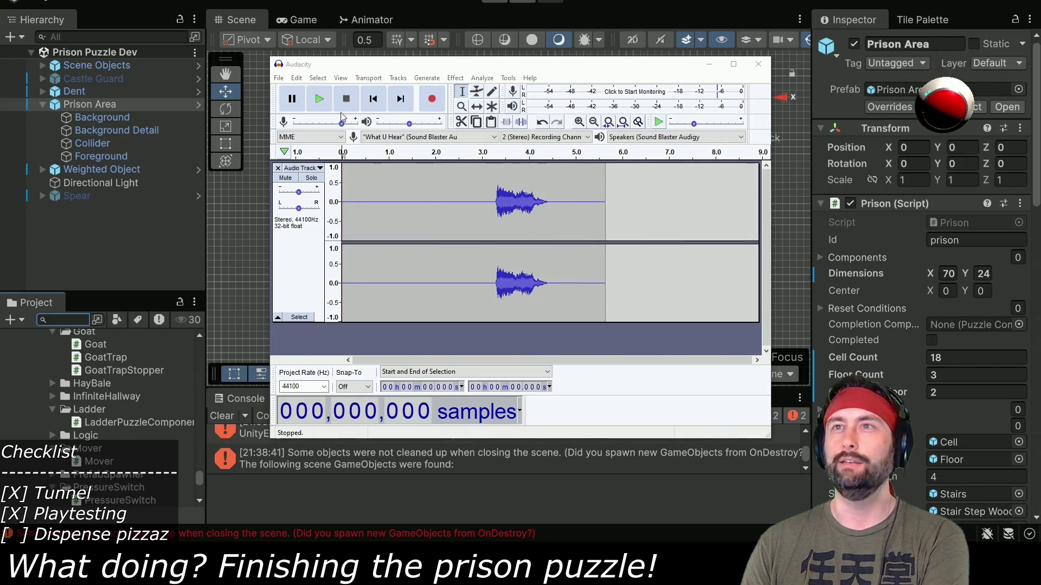
mouse_move(493, 201)
left_mouse_down()
mouse_move(342, 201)
mouse_move(495, 205)
left_mouse_up()
key("Delete")
key("Delete")
left_click(373, 98)
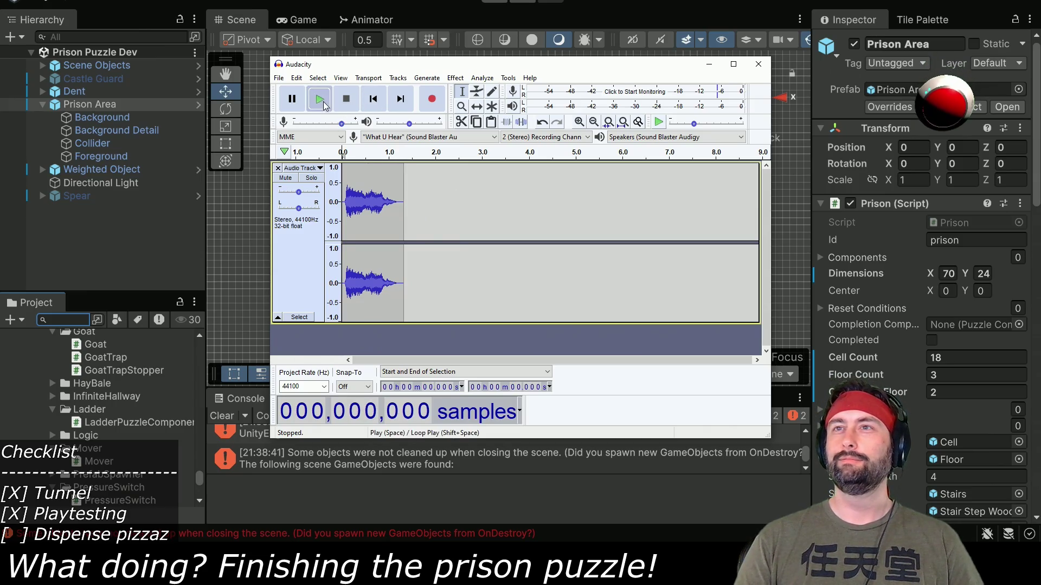
left_click(324, 102)
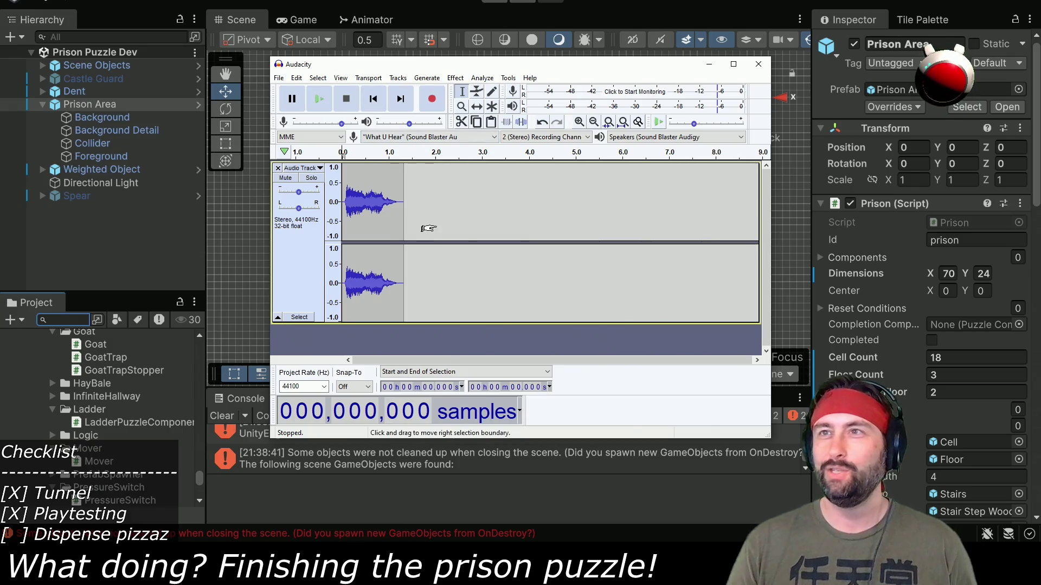
- Replay the recording, select the audio from 1.625 to 2.775 s, and zoom in around 1.2 s
left_click_drag(404, 235, 504, 235)
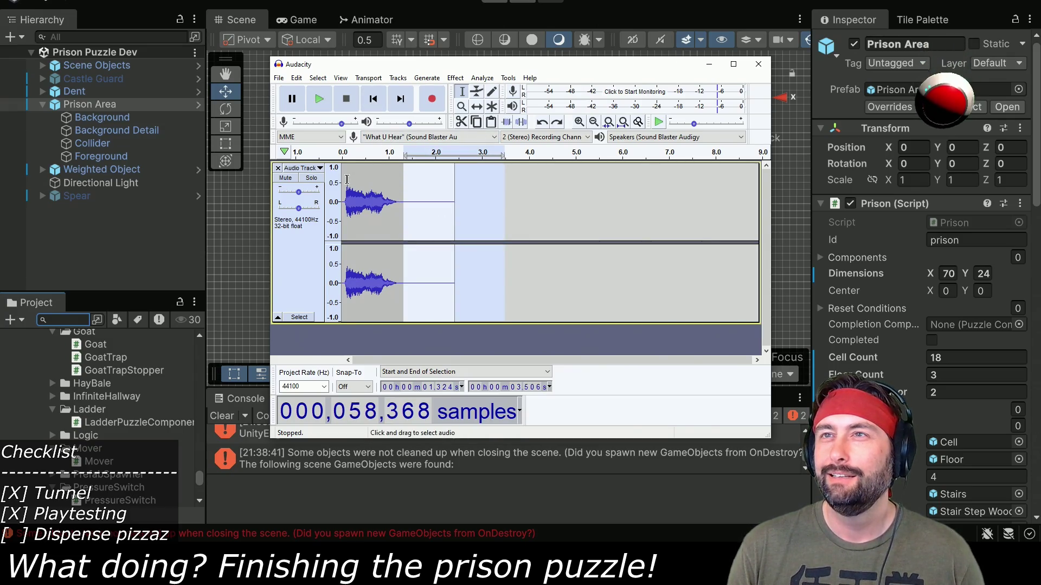
left_click(373, 98)
left_click(320, 97)
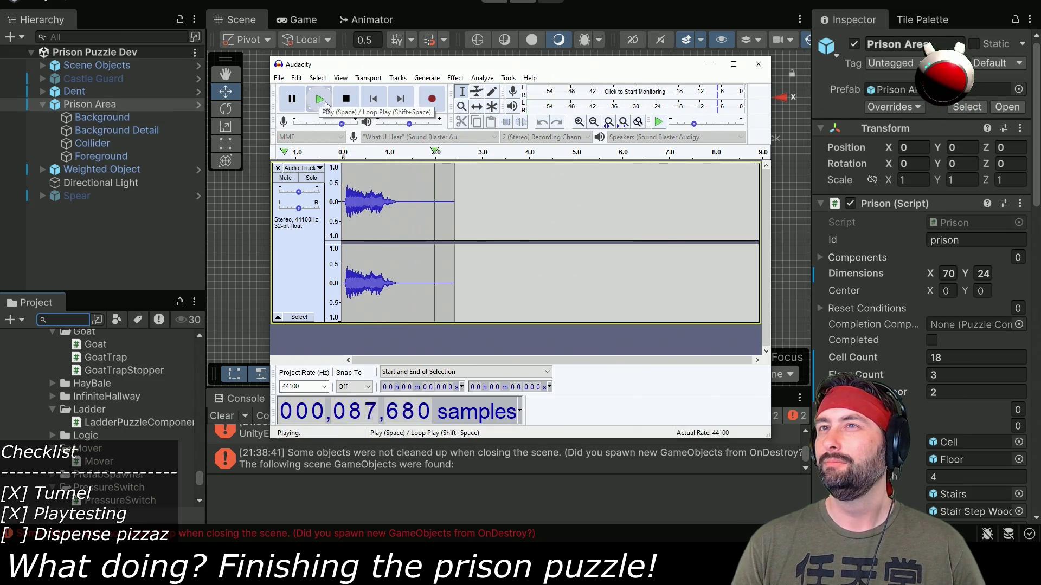
left_click_drag(418, 205, 472, 217)
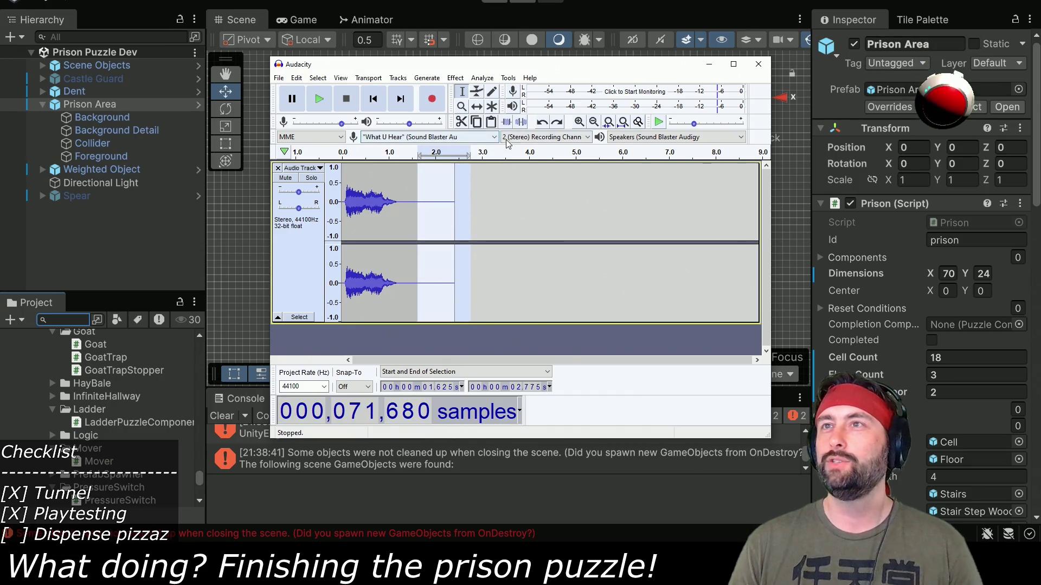
left_click(462, 106)
left_click(426, 205)
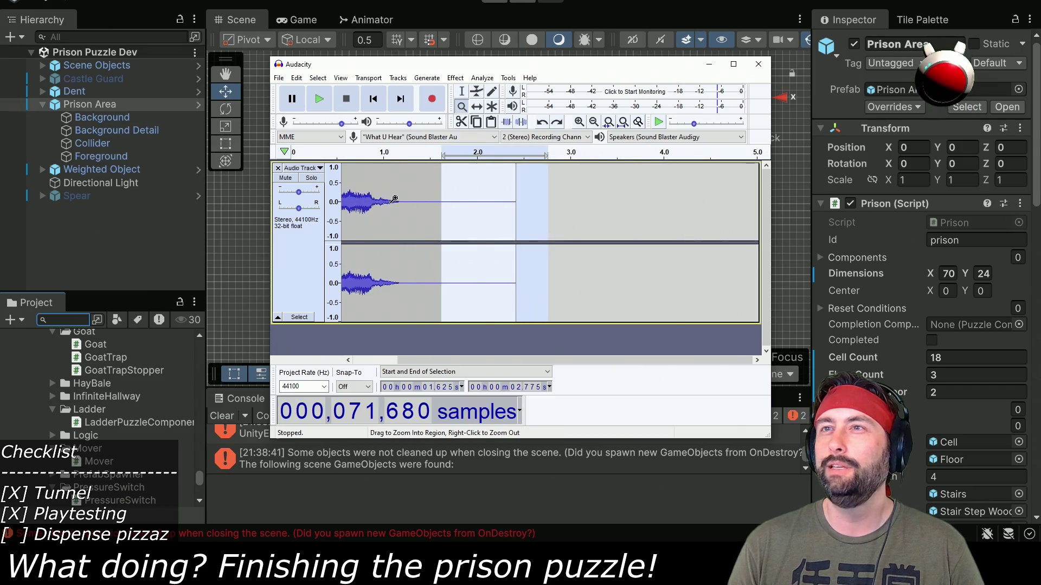
- Zoom in closely on the waveform around 1.2 s, then back out
left_click(426, 205)
left_click(426, 205)
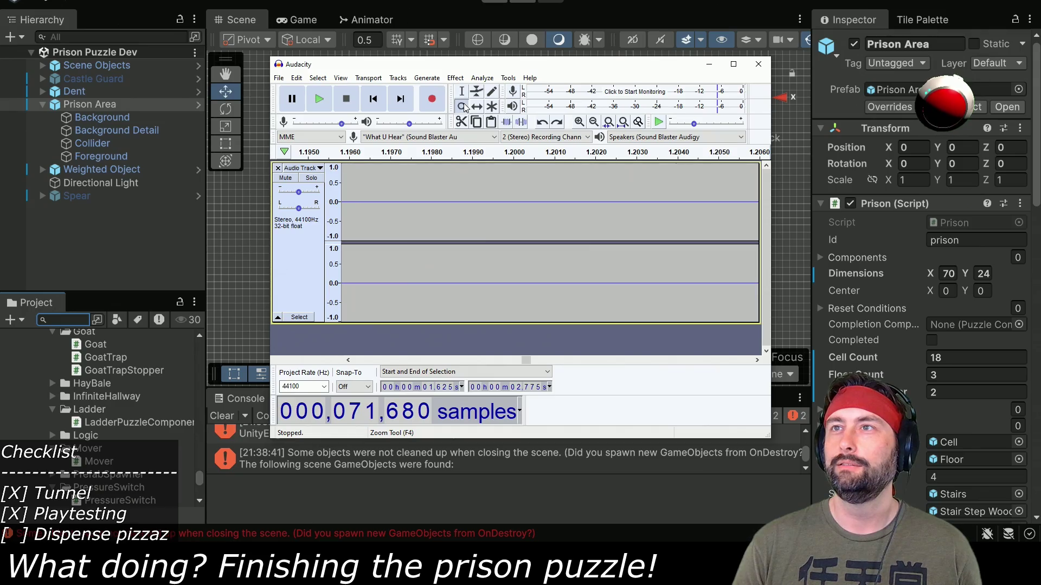
key("alt")
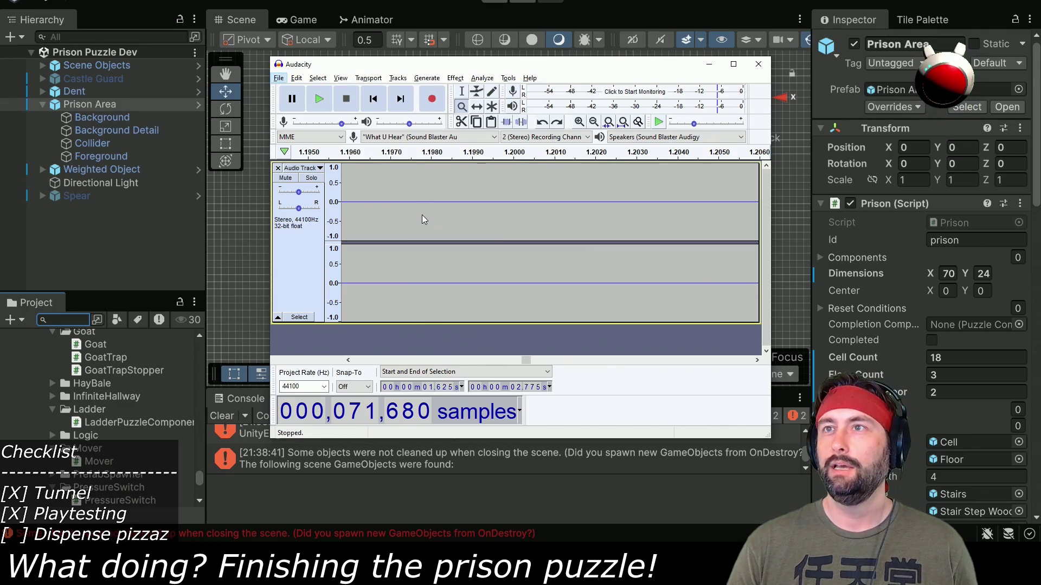
left_click(434, 246)
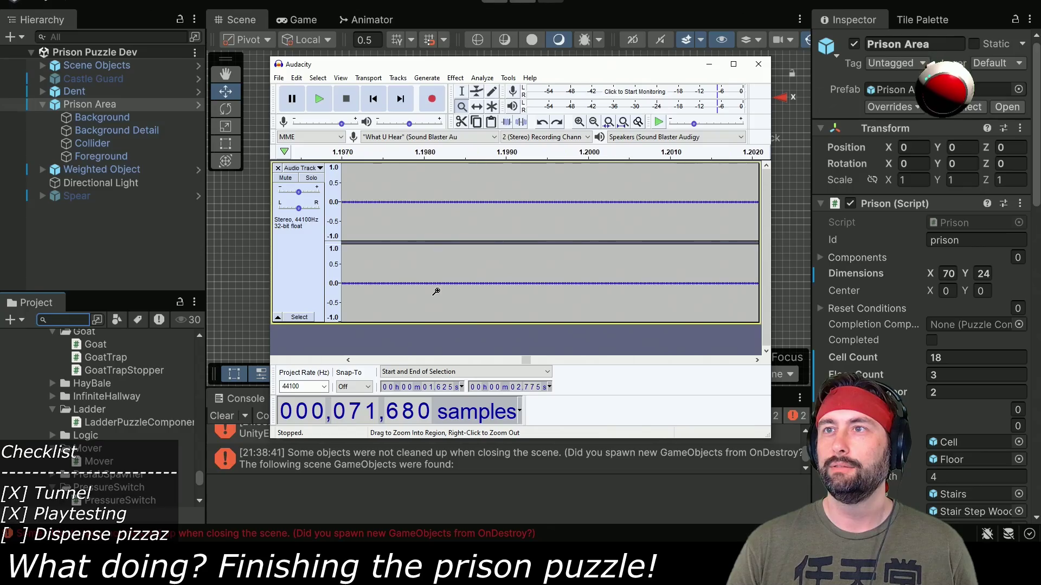
right_click(433, 245)
right_click(434, 245)
right_click(432, 225)
left_click(432, 225, "shift")
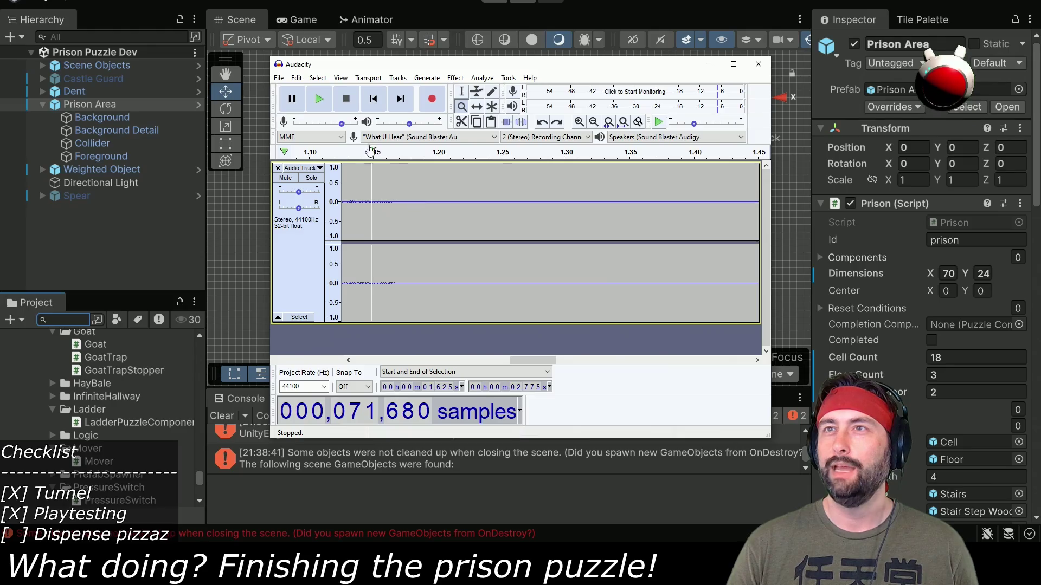
- Select the audio from 1.201 s onward, cancel it, and return to the recording's start
left_click(462, 91)
mouse_move(440, 202)
left_mouse_down()
mouse_move(904, 217)
mouse_move(924, 231)
mouse_move(926, 256)
mouse_move(916, 257)
mouse_move(655, 268)
left_mouse_up()
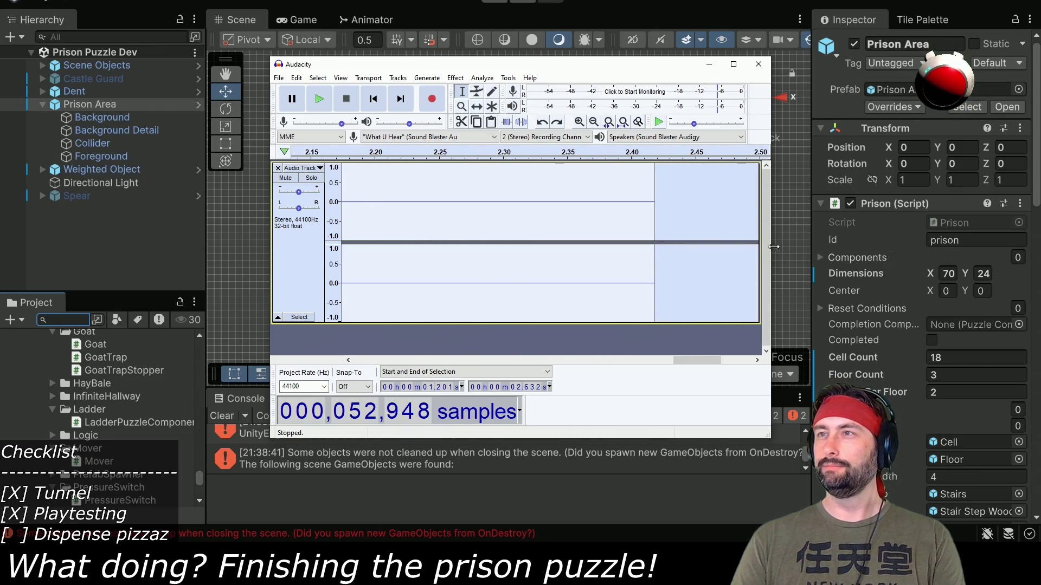
key("Escape")
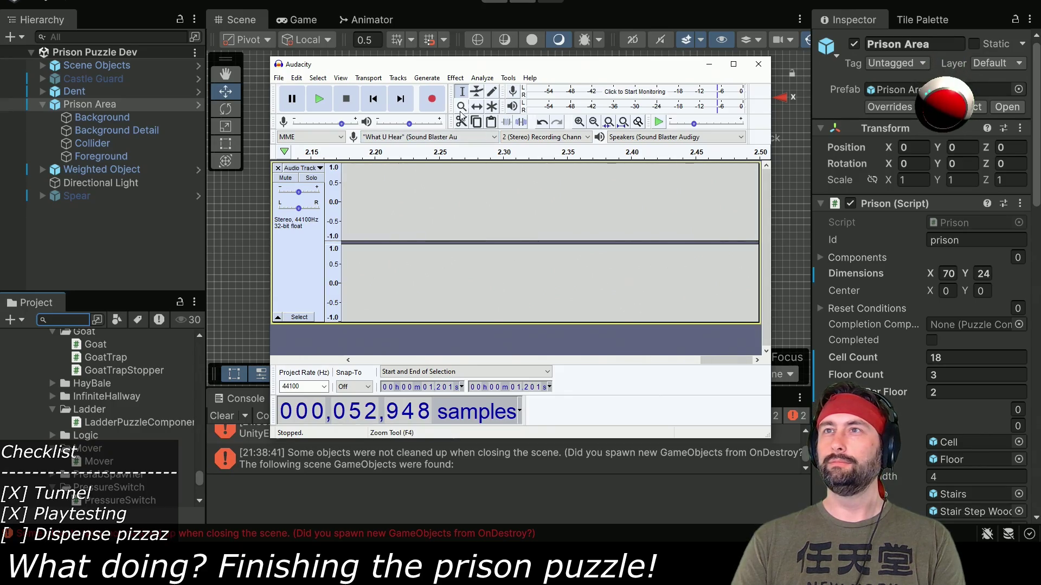
left_click(373, 98)
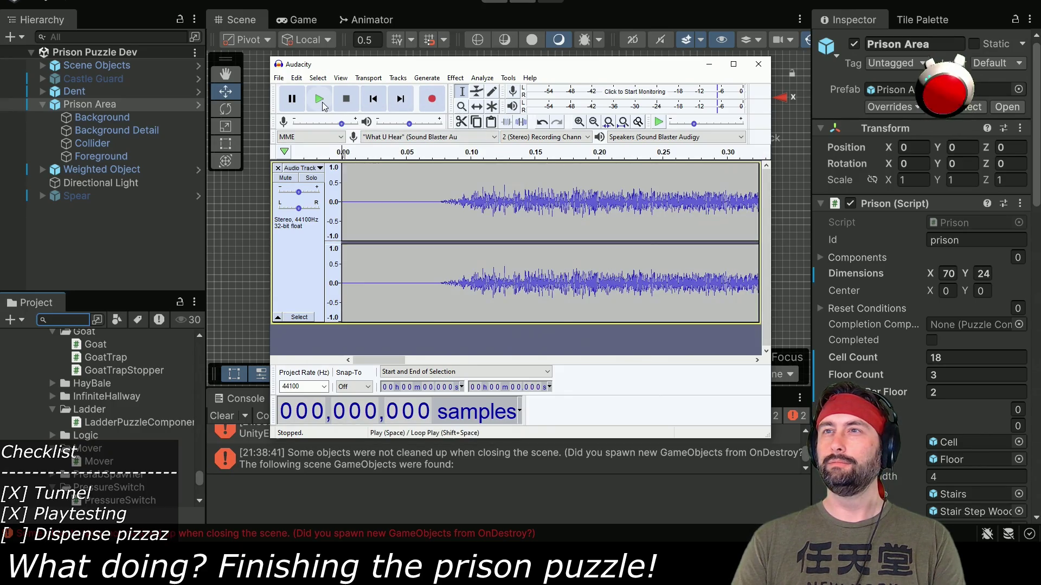
- Delete the first 0.07 s of silence and play back the trimmed recording
left_click_drag(435, 216, 336, 215)
key("Delete")
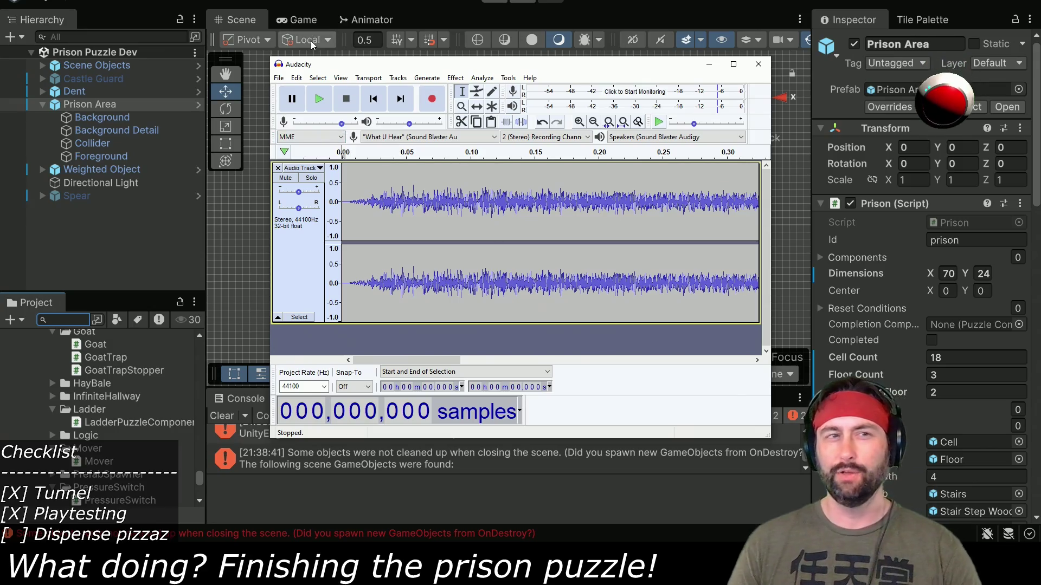
left_click(314, 100)
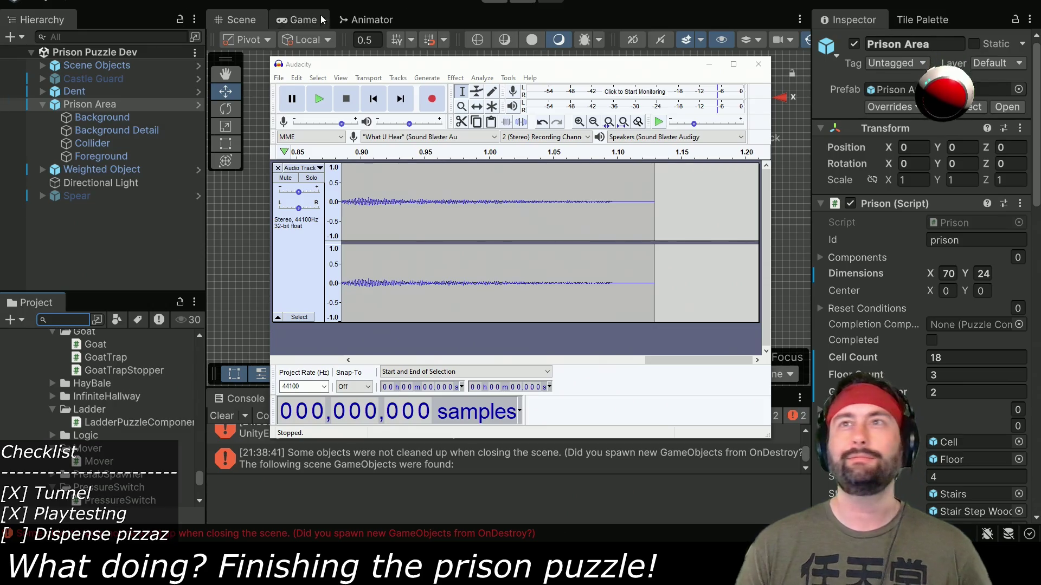
left_click(423, 71)
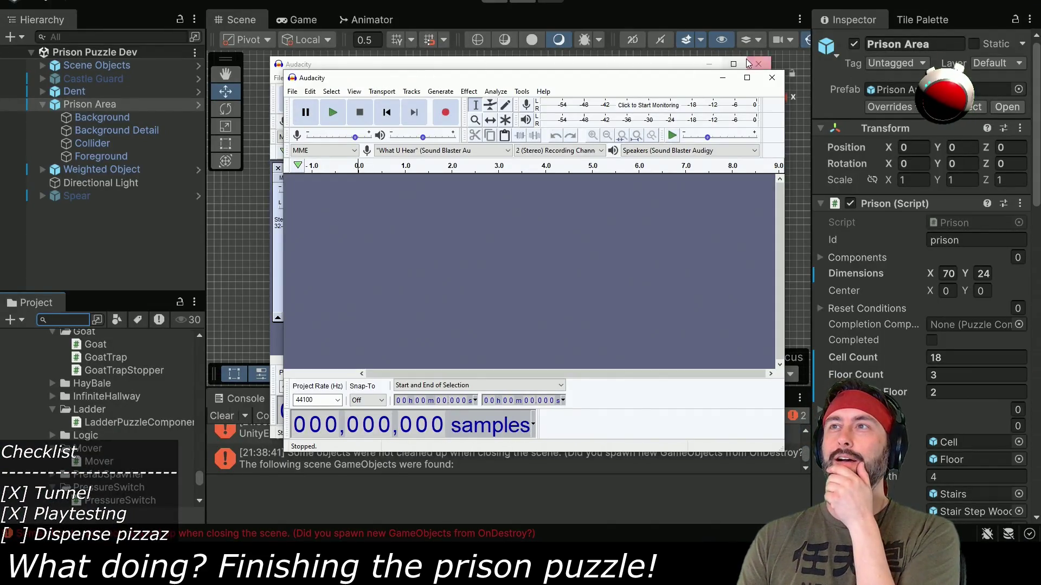
- Close the Audacity project
left_click(748, 64)
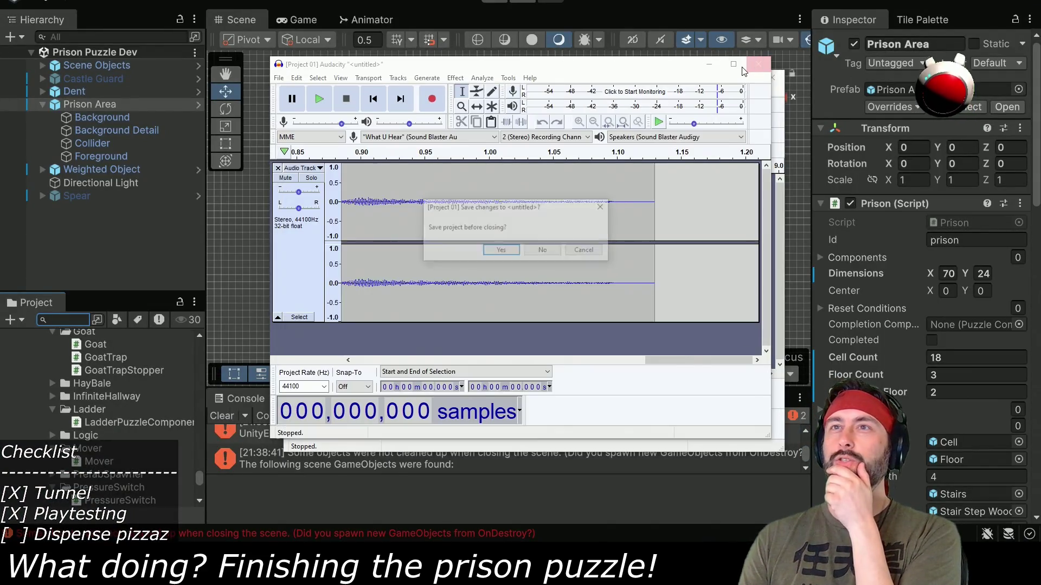
- Discard the untitled project without saving and close the Audacity window
left_click(541, 250)
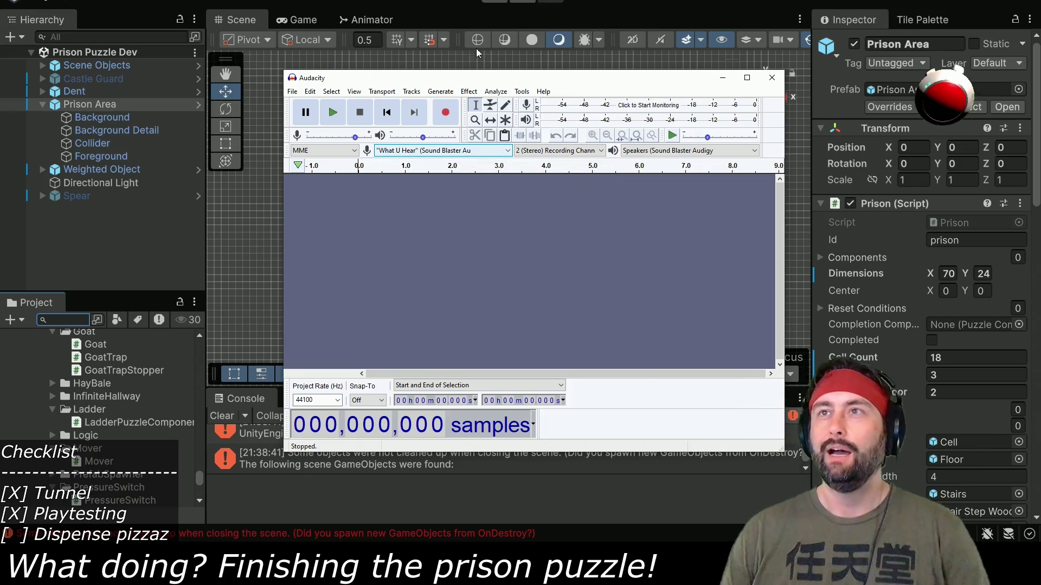
left_click(723, 78)
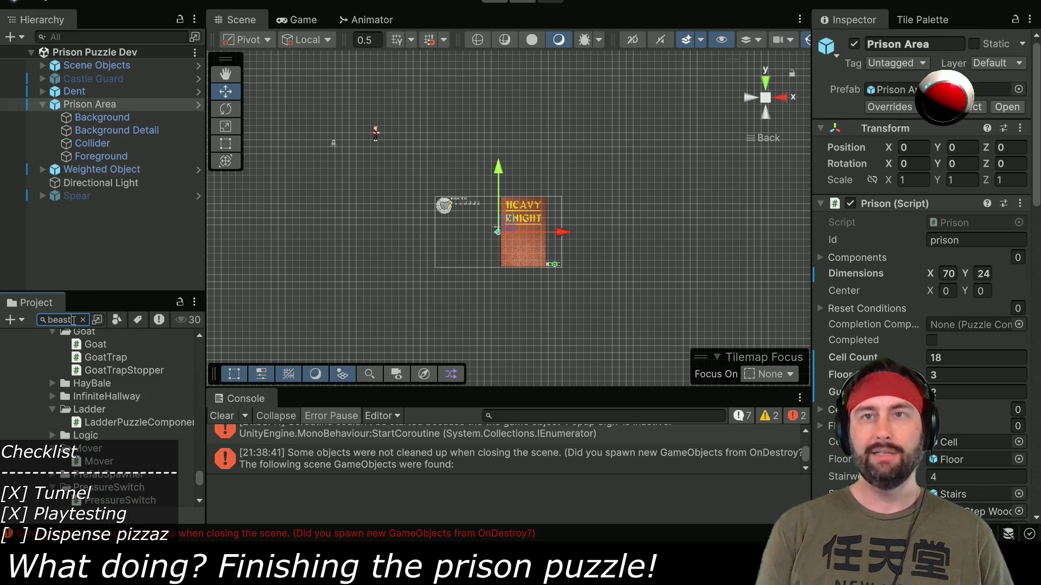
- Open the Beast Cell Contents prefab, clear the console, and select the Cell Beast object
scroll(76, 459, "up", 2)
double_click(71, 367)
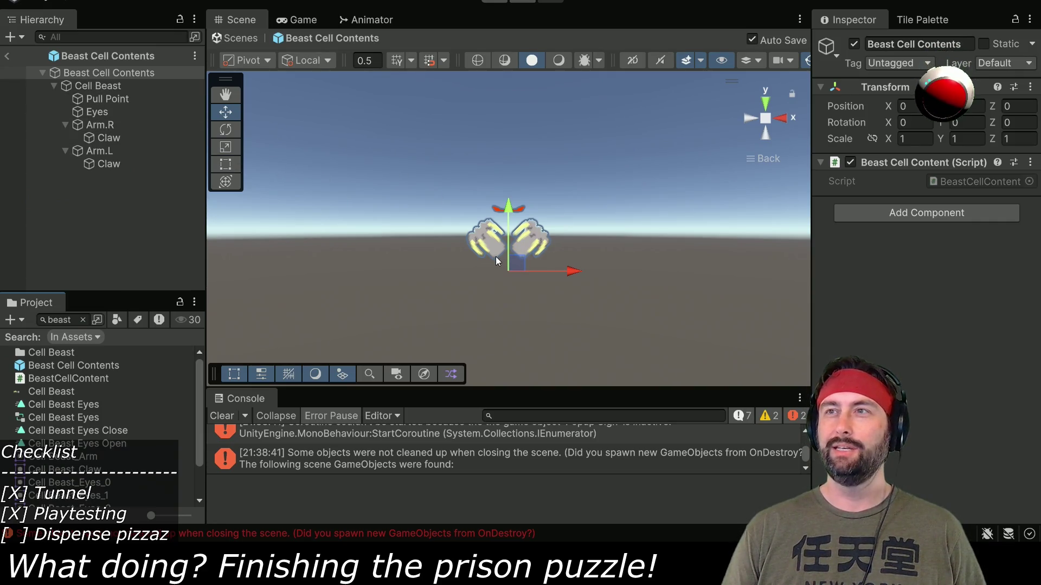
scroll(510, 282, "up", 3)
scroll(509, 282, "up", 2)
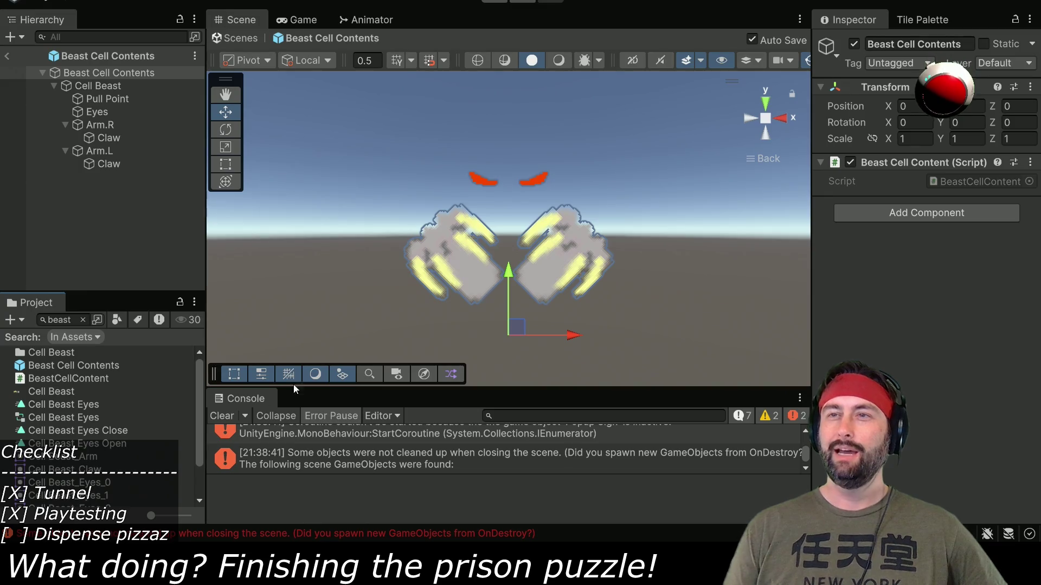
left_click(224, 417)
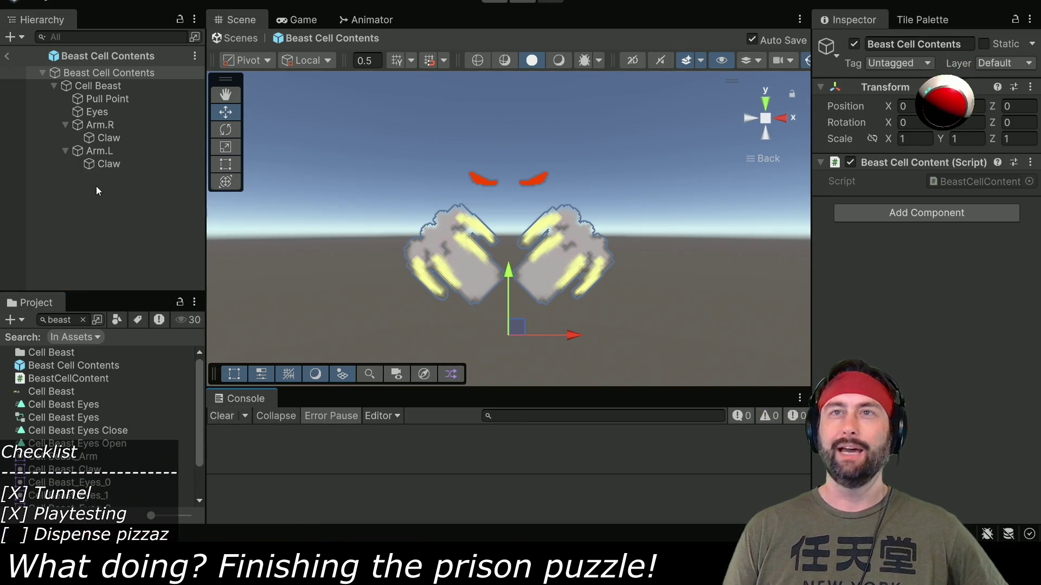
left_click(97, 85)
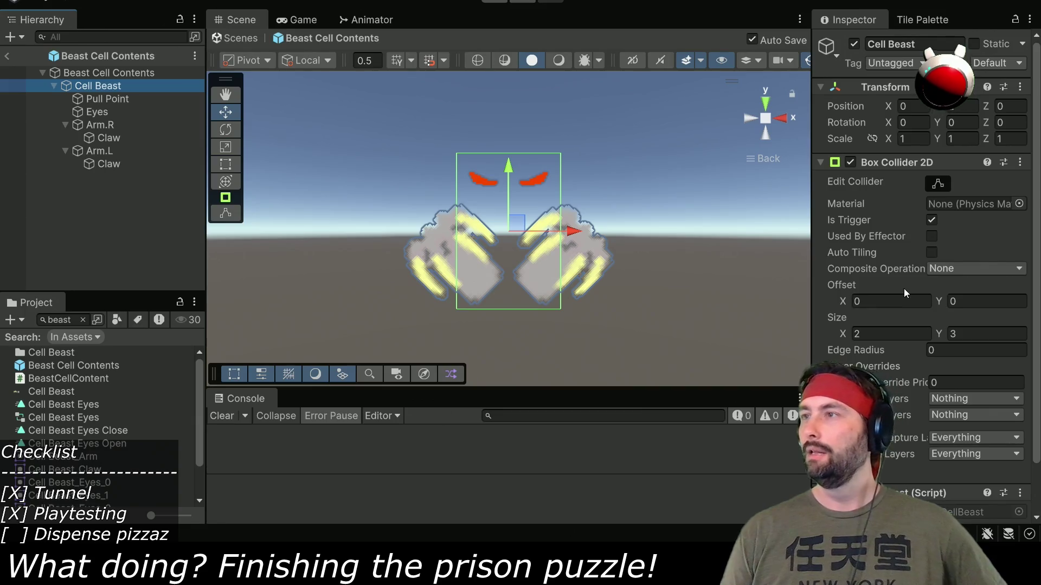
- Add an Audio Source component to Cell Beast
scroll(904, 293, "down", 2)
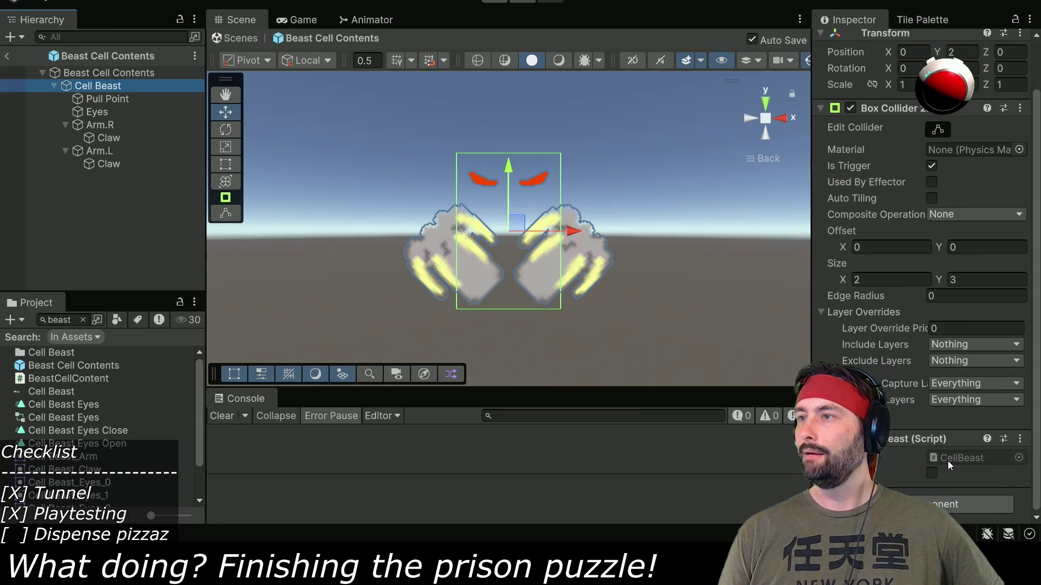
left_click(935, 503)
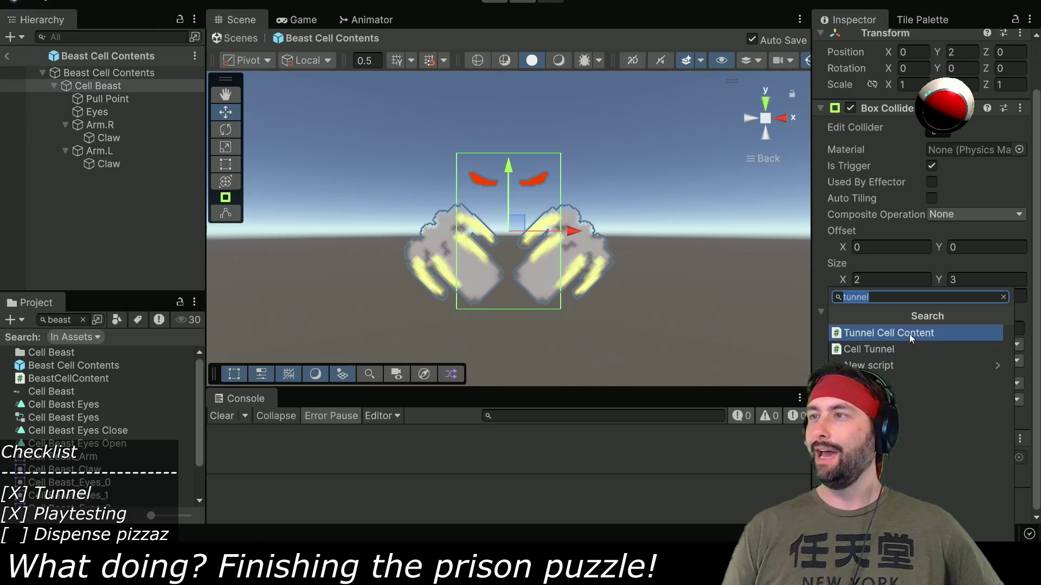
type("audio")
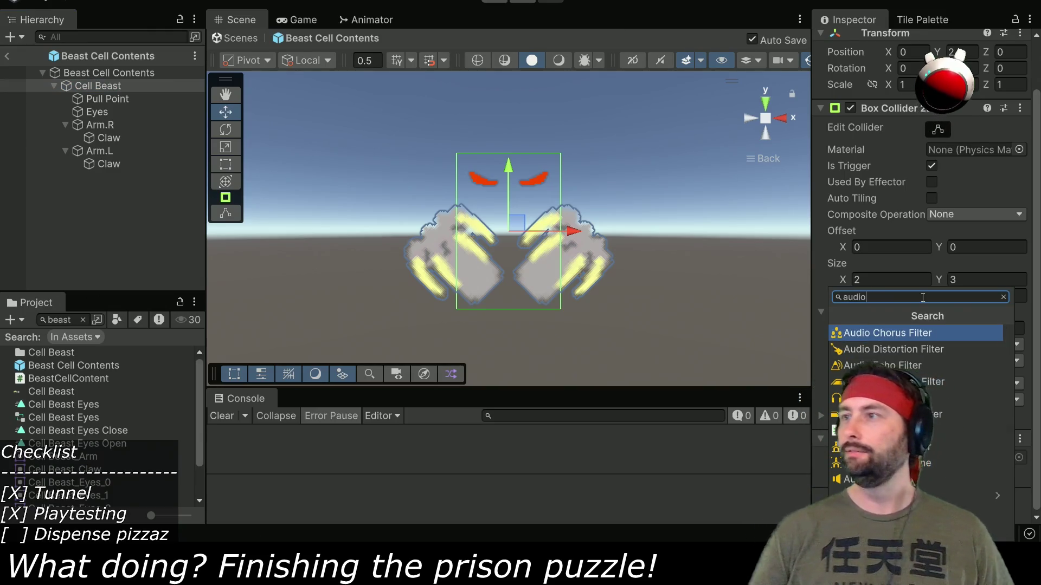
key("Down")
key("Down")
key("Down")
key("Return")
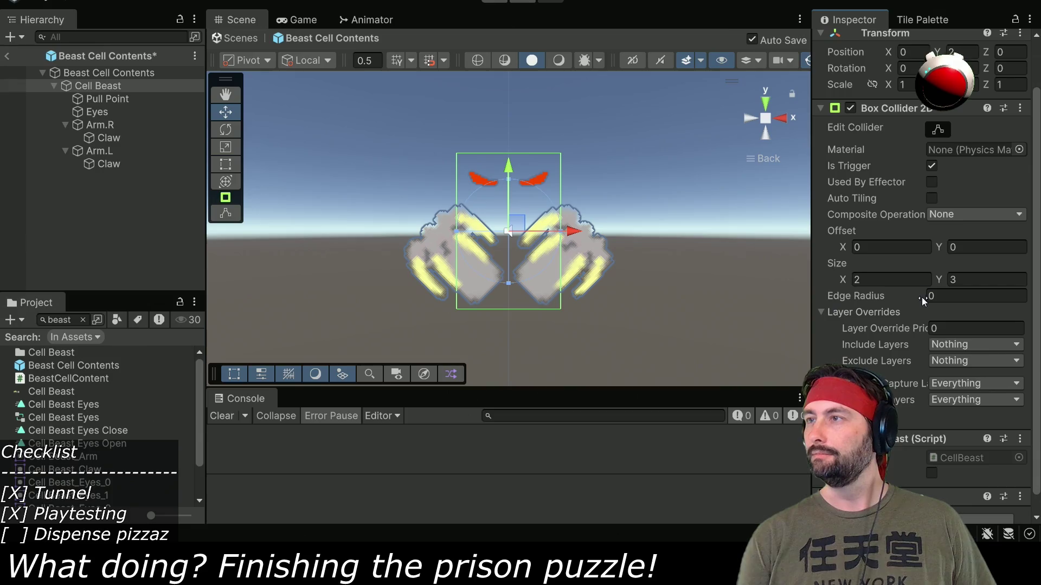
- Set the Audio Source to Wilhelm, output to the Effects mixer group, with Play On Awake off
scroll(919, 301, "down", 10)
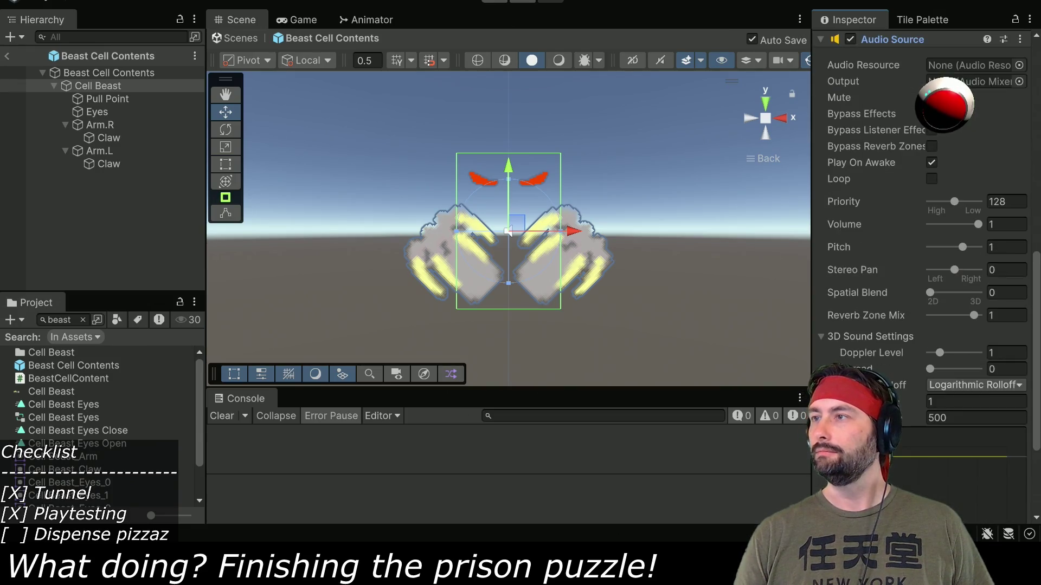
scroll(1014, 202, "up", 5)
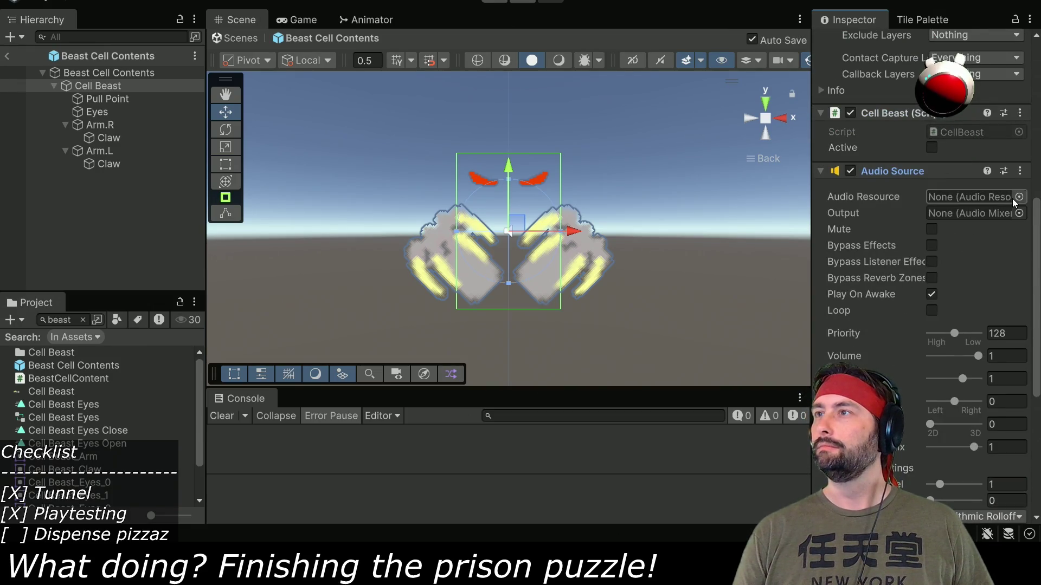
left_click(1018, 197)
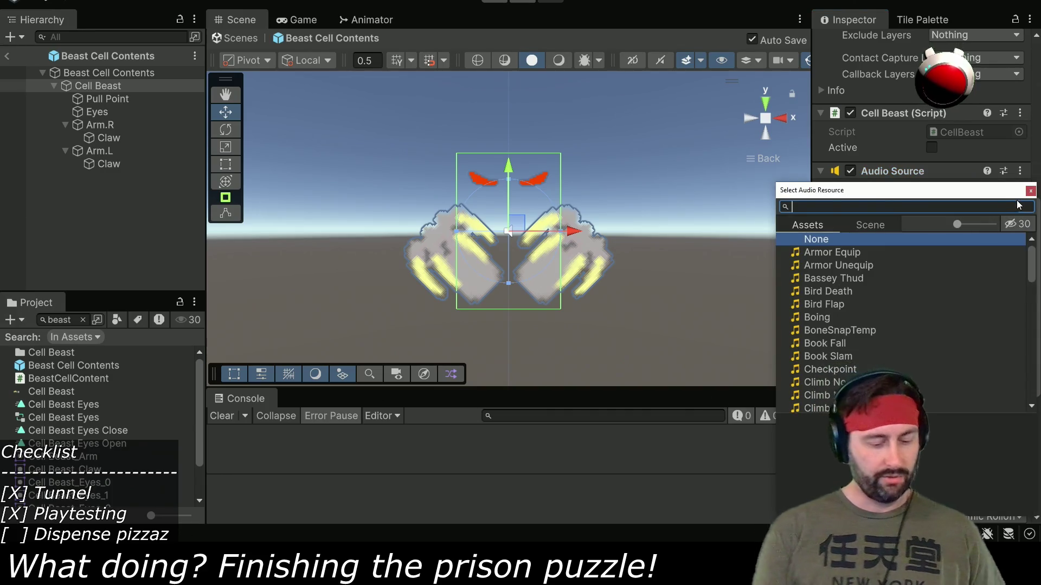
type("wil")
double_click(839, 253)
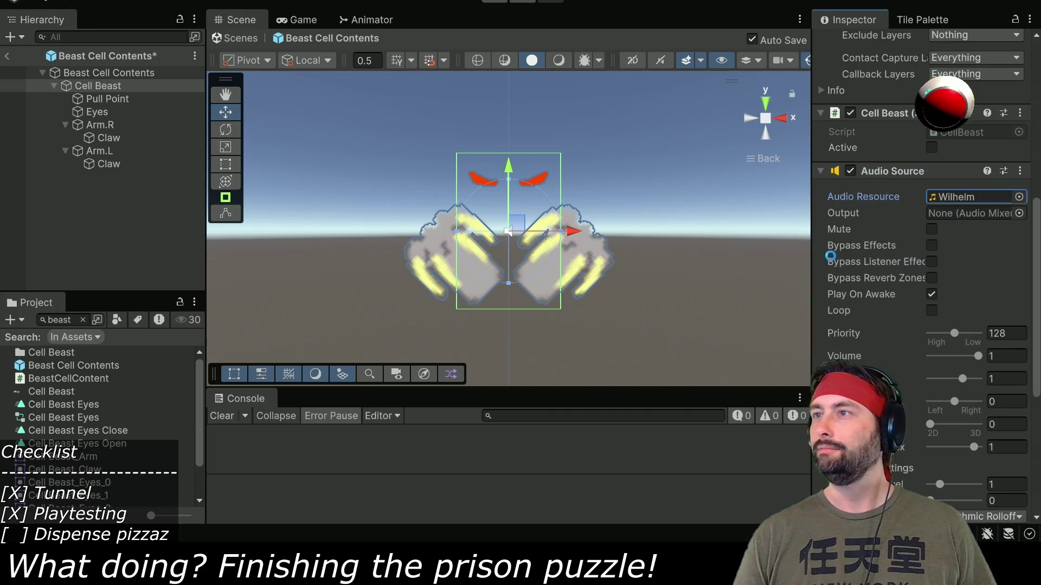
left_click(931, 293)
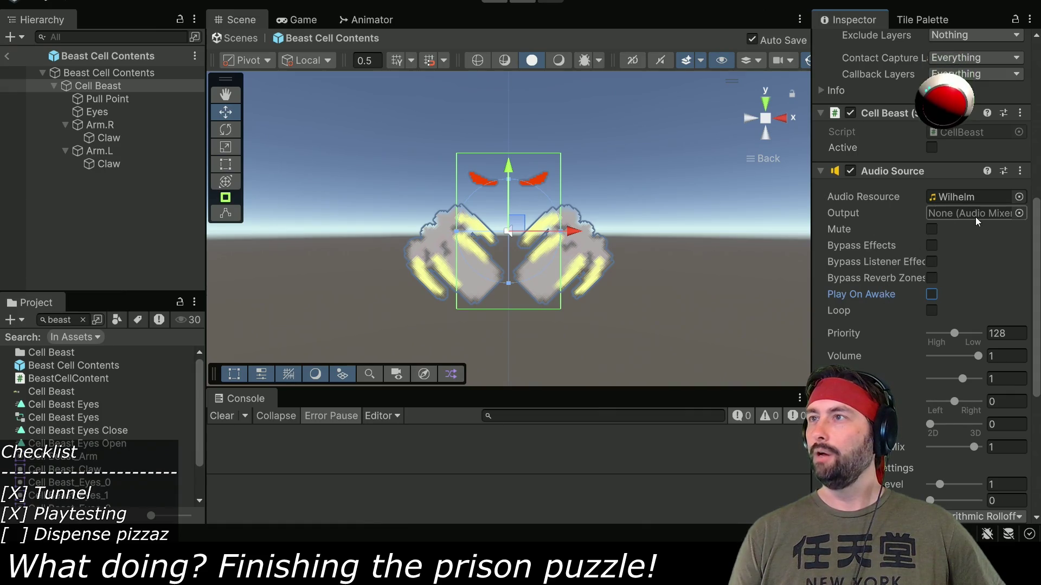
left_click(1018, 213)
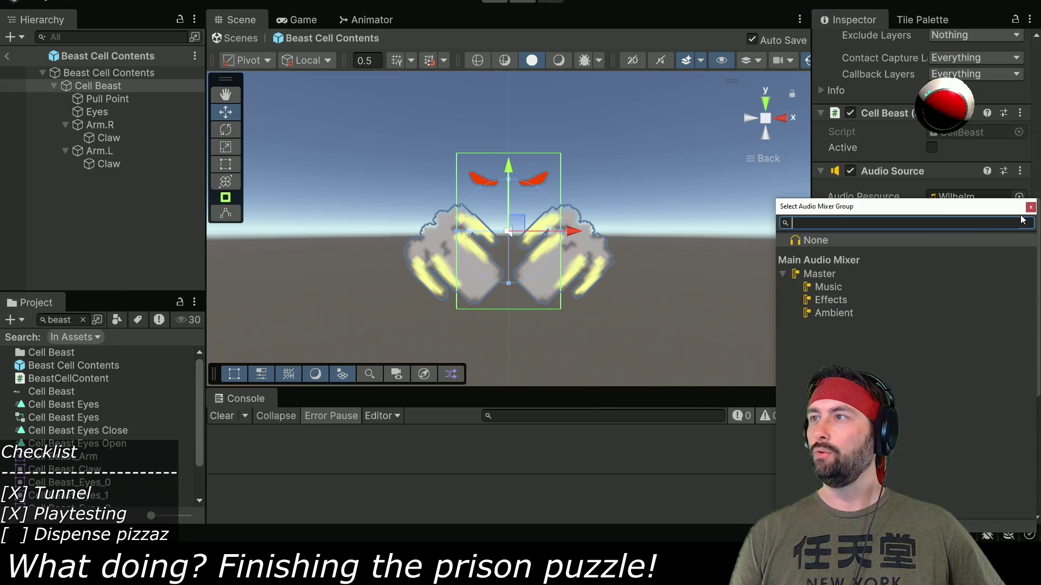
left_click(834, 306)
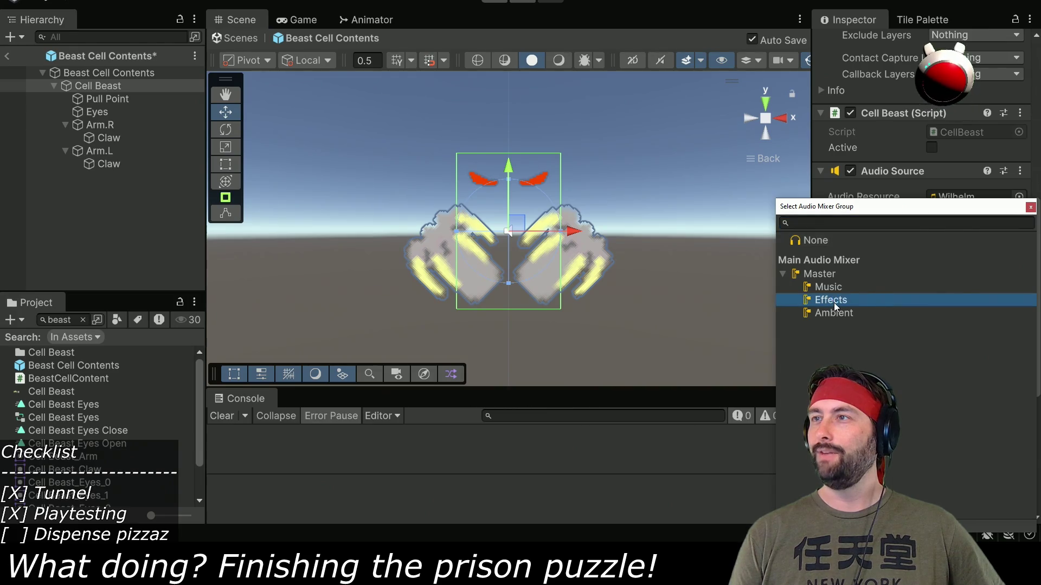
double_click(835, 306)
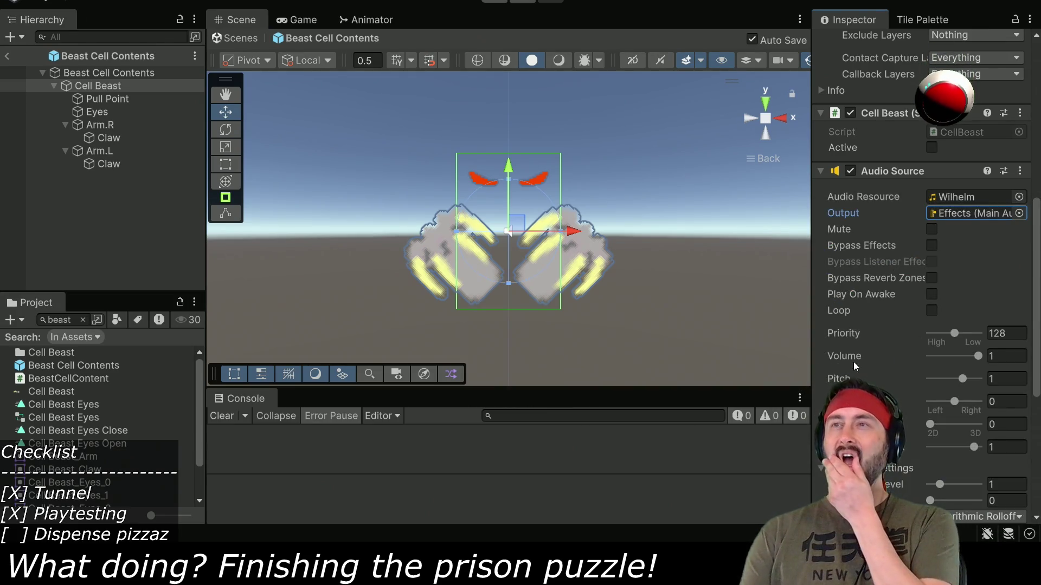
double_click(954, 130)
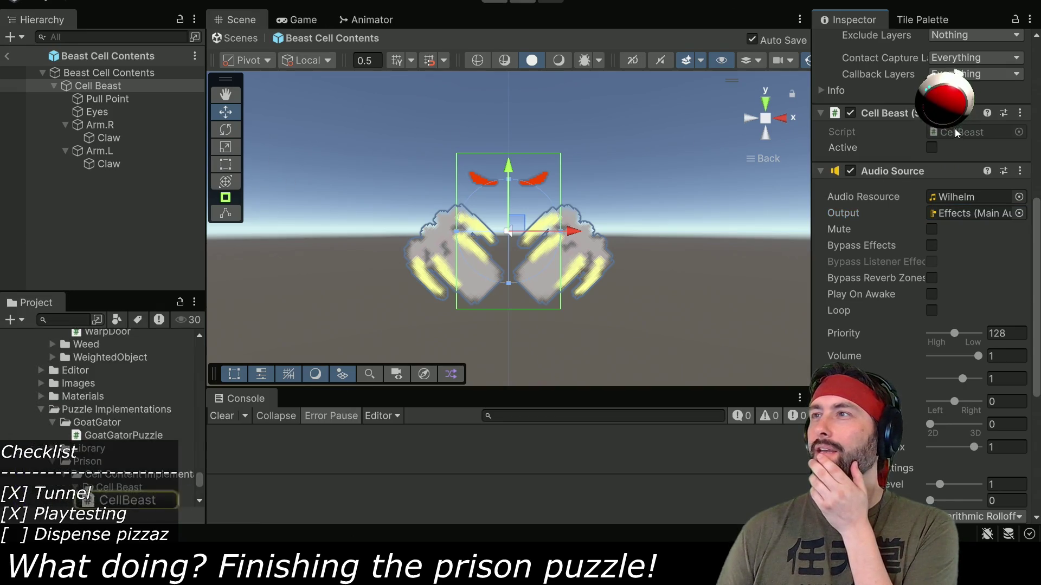
- Locate pullInAndDevour in CellBeast.cs and open a new line at its top
scroll(472, 255, "down", 10)
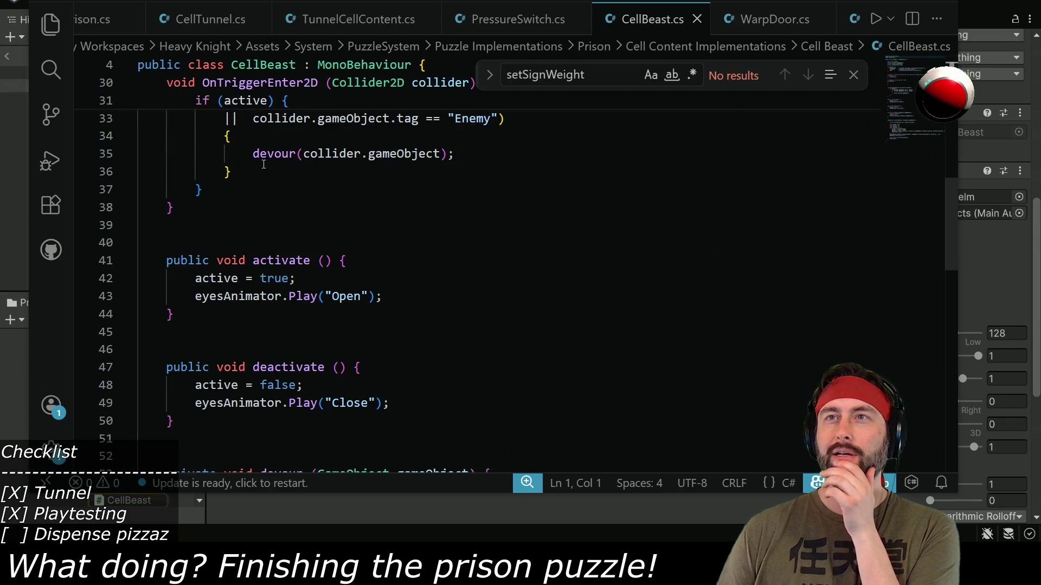
double_click(265, 155)
scroll(306, 230, "down", 6)
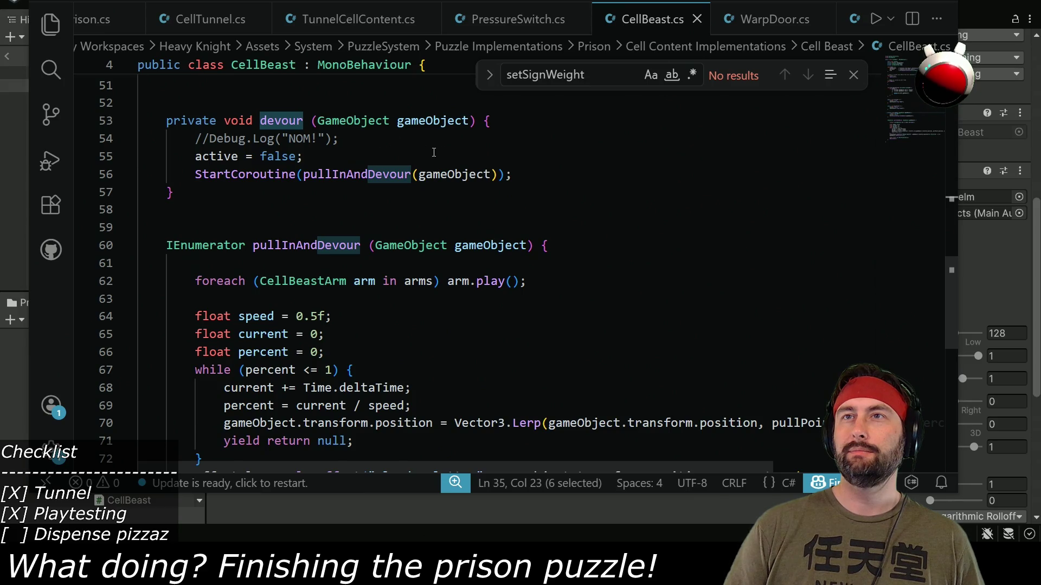
scroll(228, 312, "down", 4)
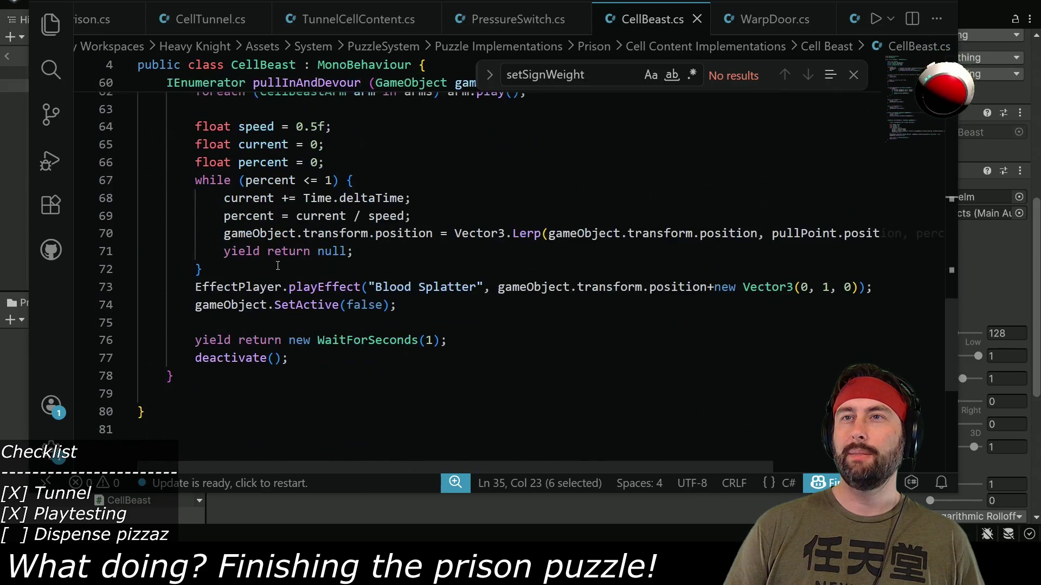
scroll(227, 312, "up", 2)
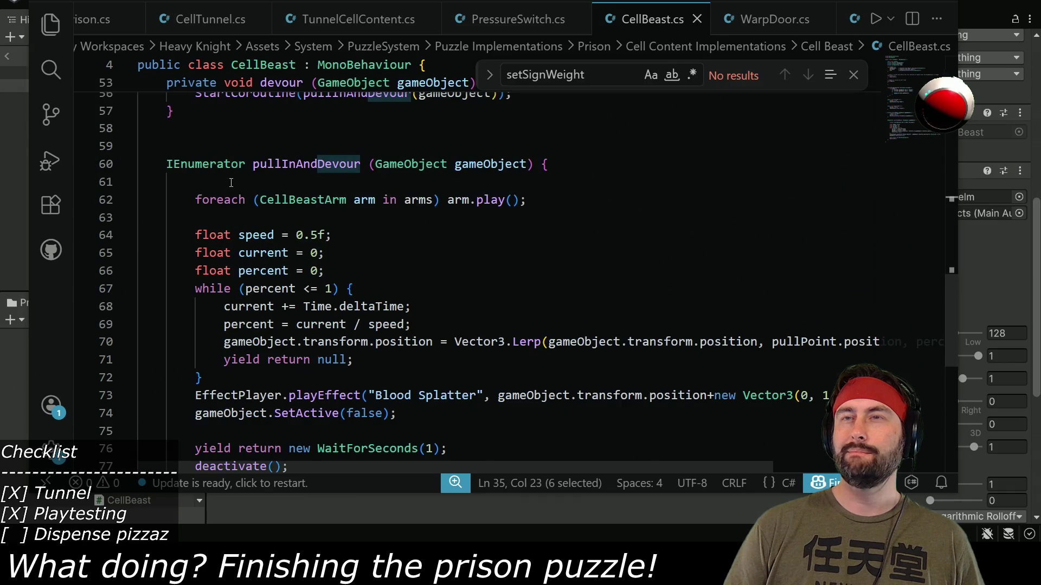
scroll(391, 252, "up", 3)
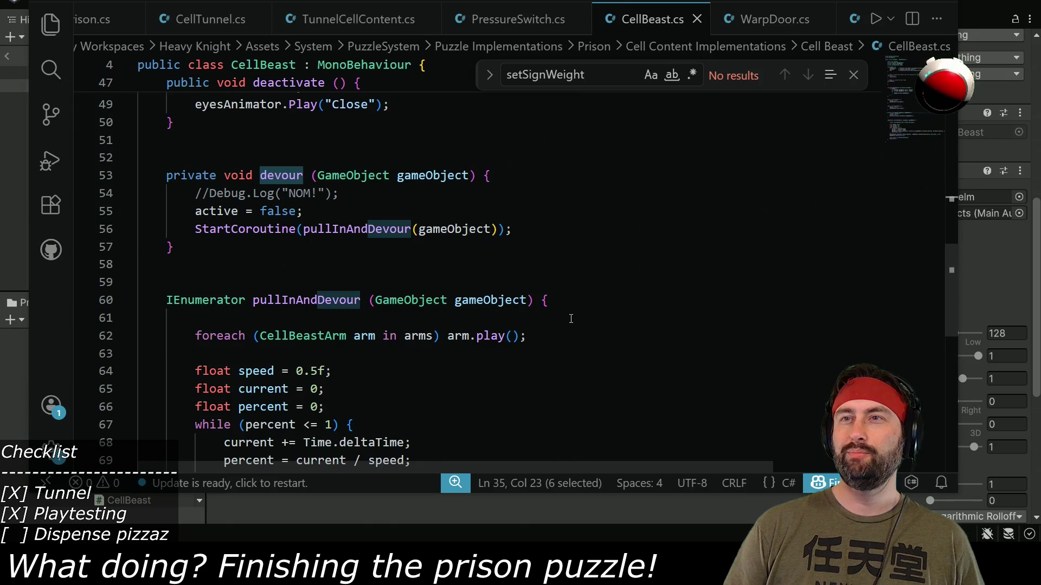
left_click(596, 306)
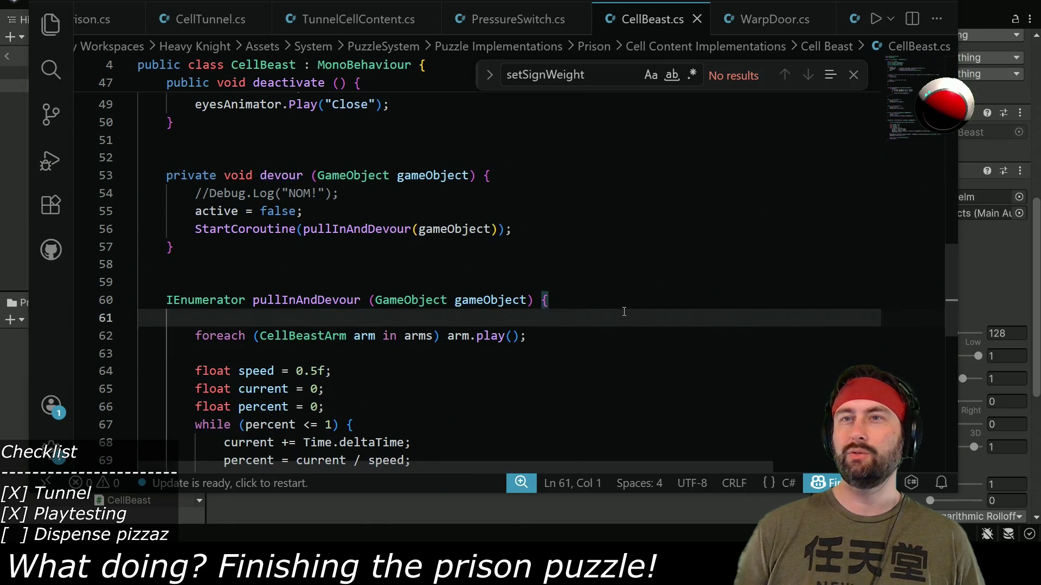
key("Return")
key("Return")
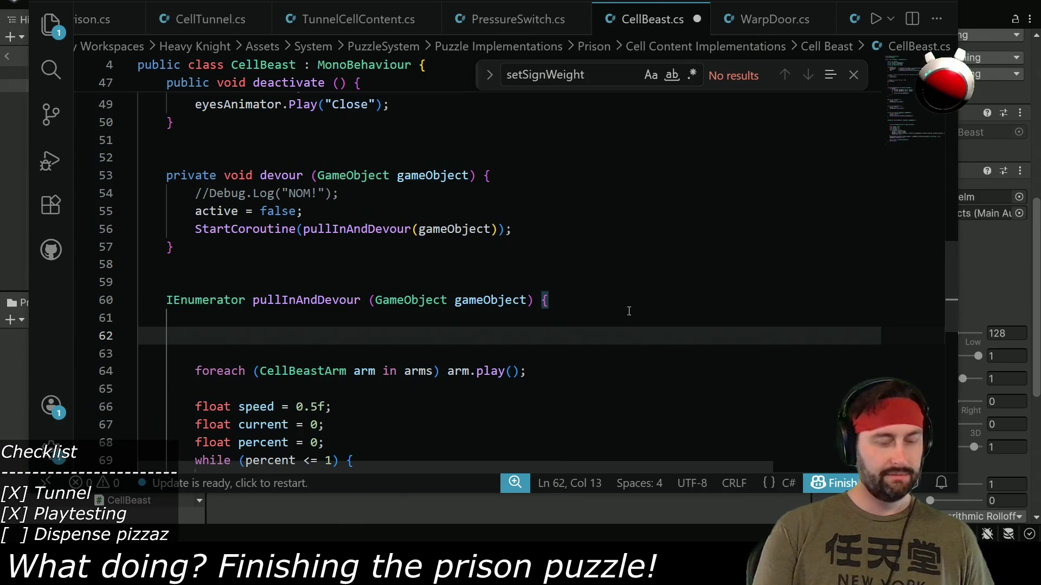
- Write GetComponent<AudioSource>().Play(); there and save CellBeast.cs for Unity to recompile
type("GetCo")
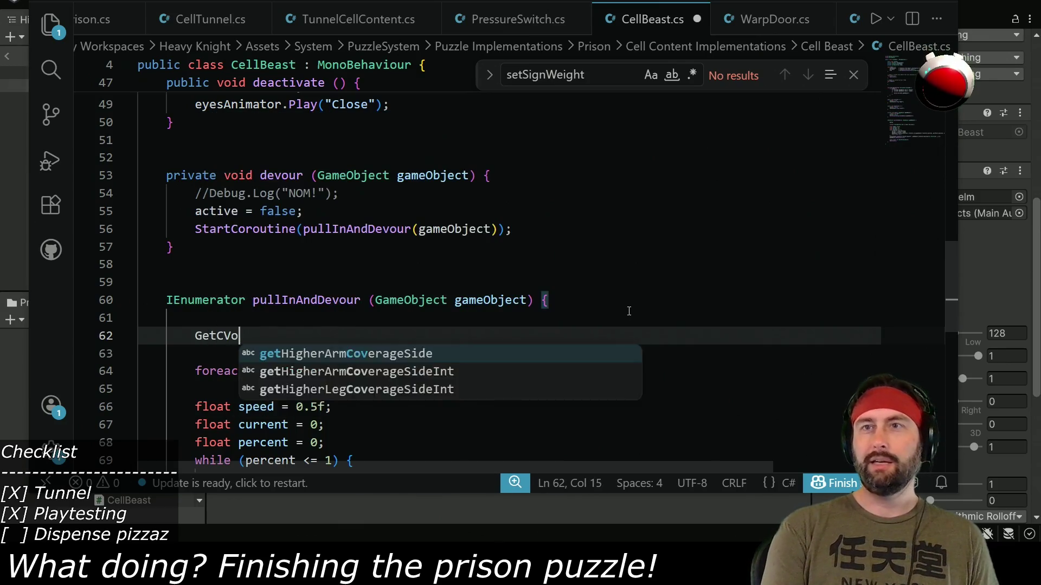
type("mponent<AudioSource.")
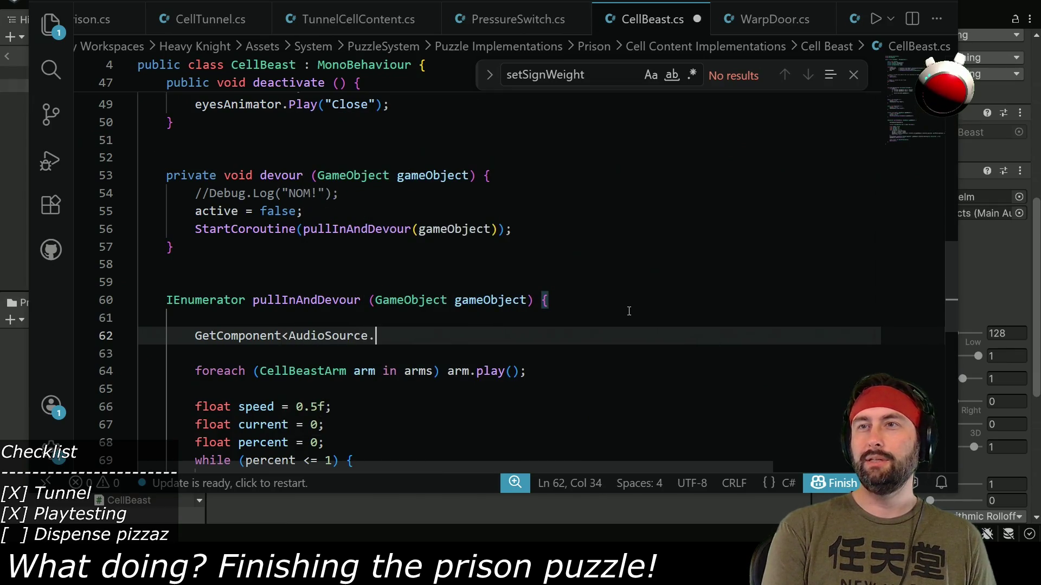
key("BackSpace")
type(">().play")
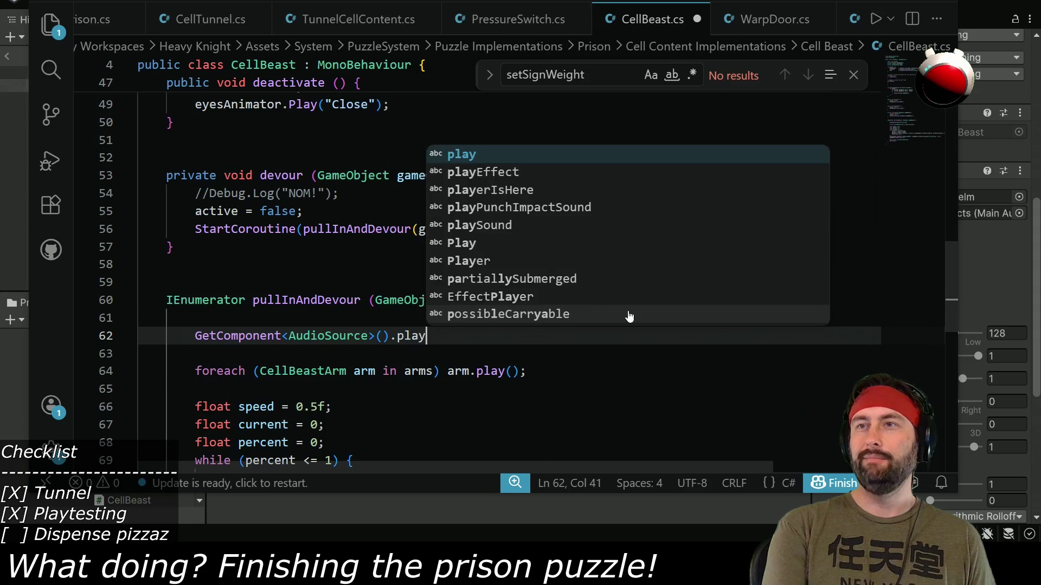
type("()")
key("Left")
key("Left")
key("Left")
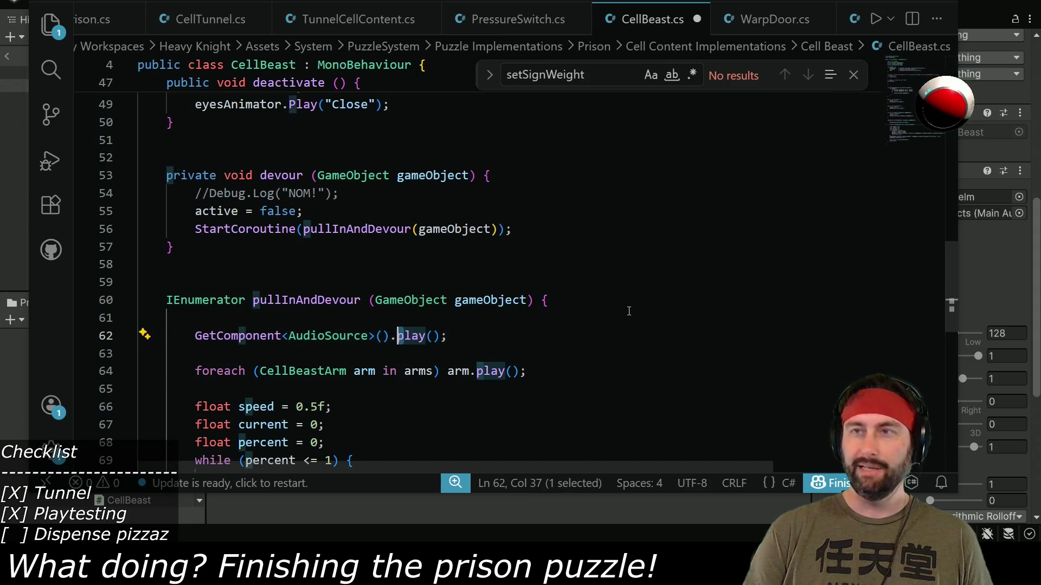
key("Delete")
type("P")
key("ctrl+s")
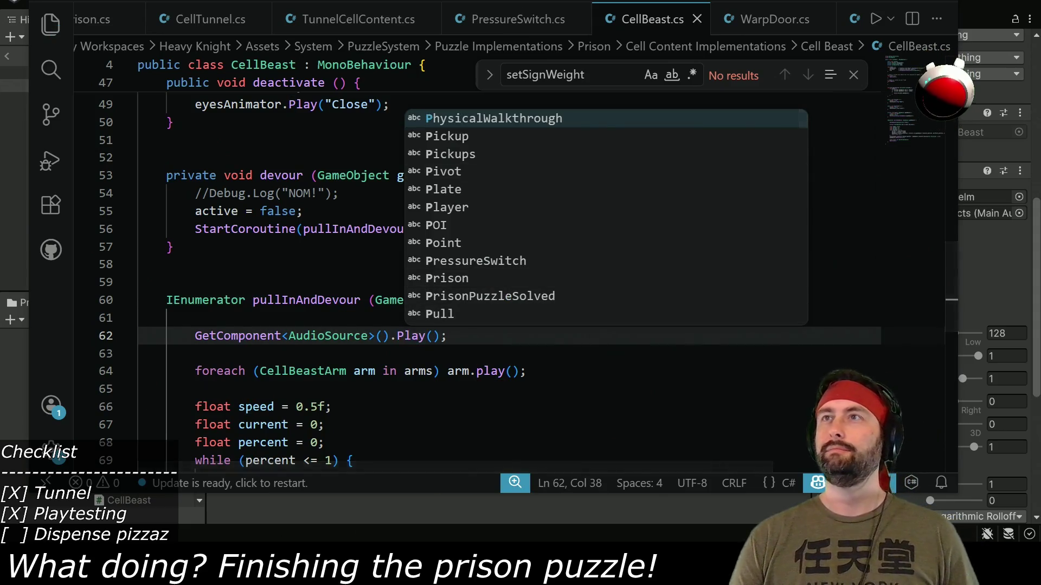
key("alt+Tab")
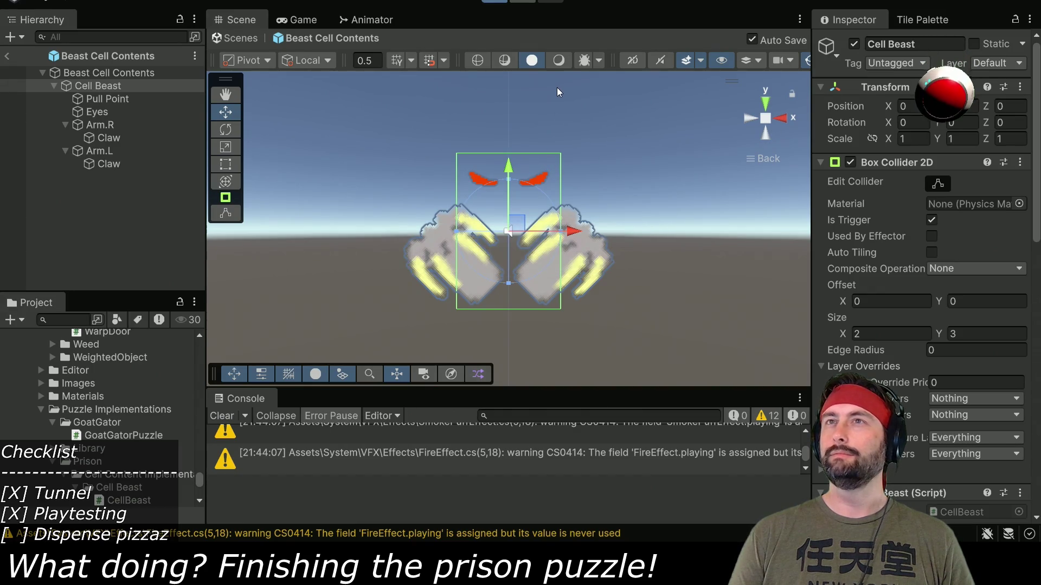
- Playtest the beast sound change by walking the character left toward the stairs
key("ctrl+p")
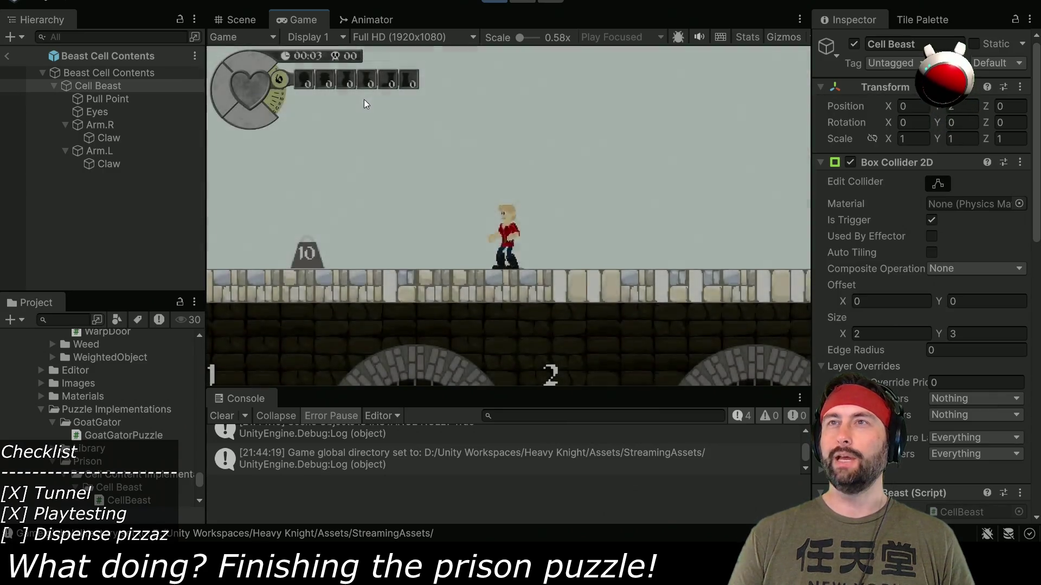
key("Left")
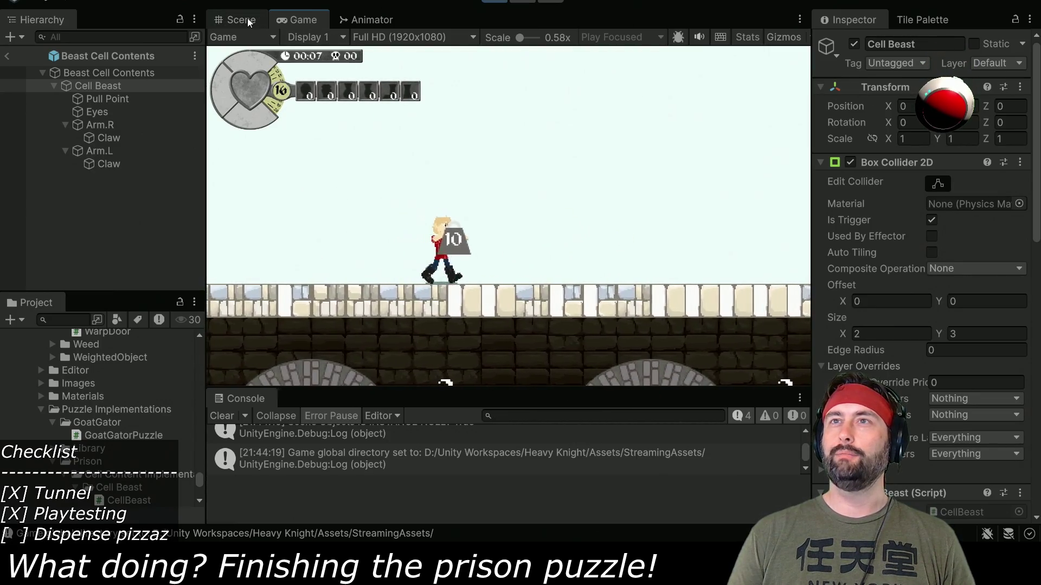
key("Left")
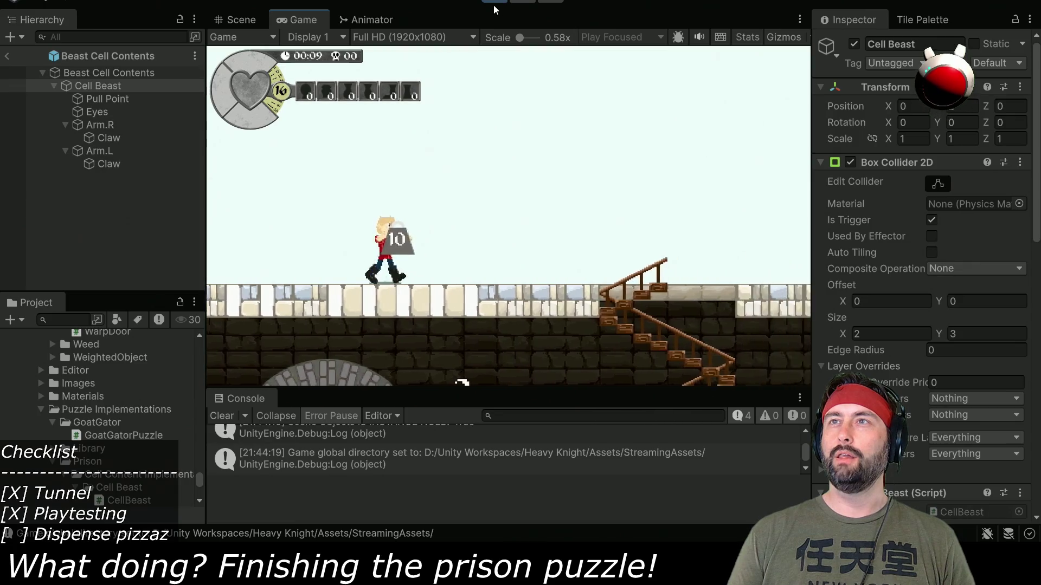
- Stop the game, exit the Beast Cell Contents prefab, and clear the Hierarchy filter
left_click(493, 8)
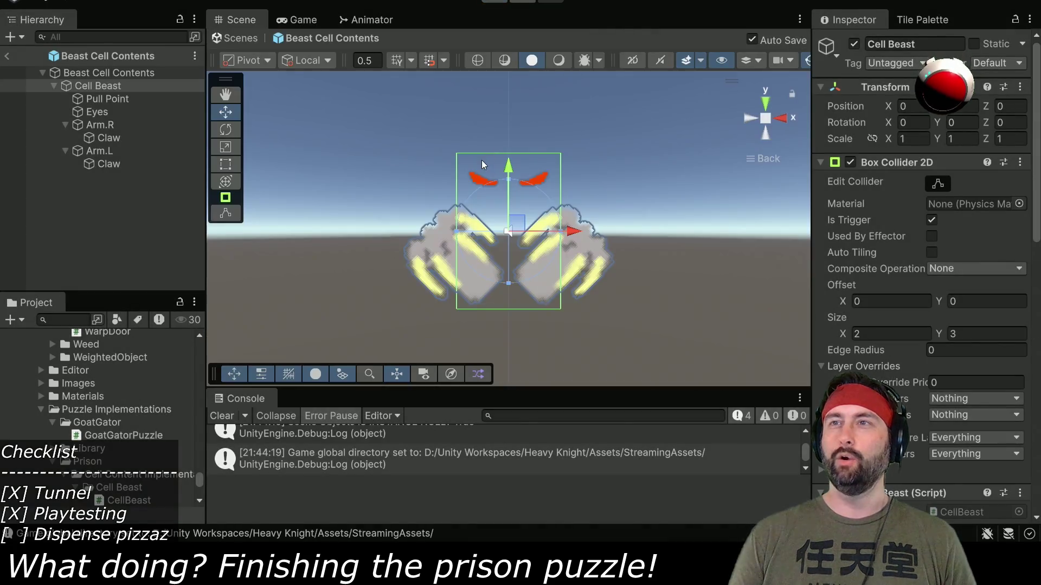
left_click(6, 58)
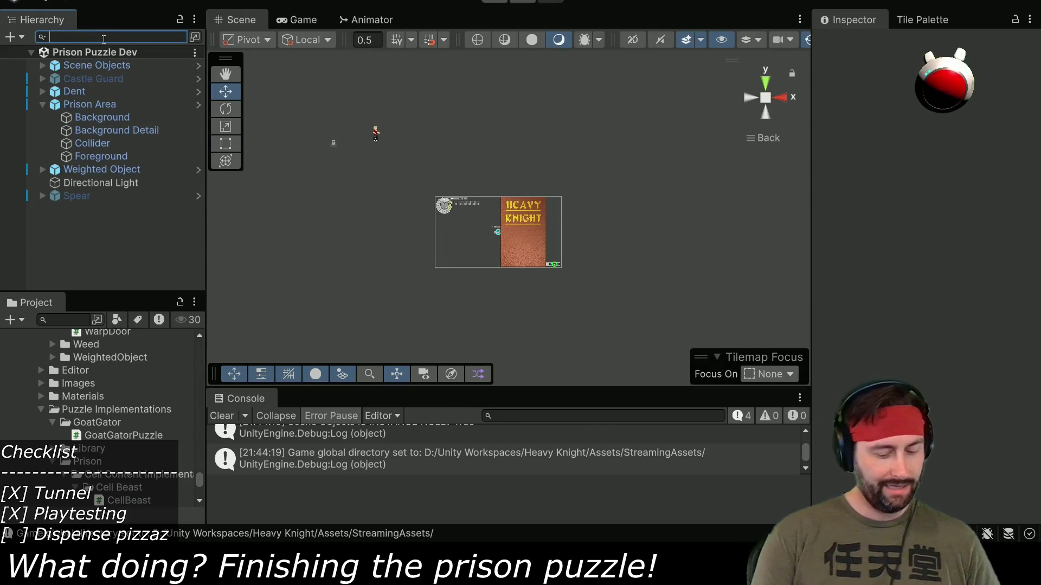
type("c")
key("BackSpace")
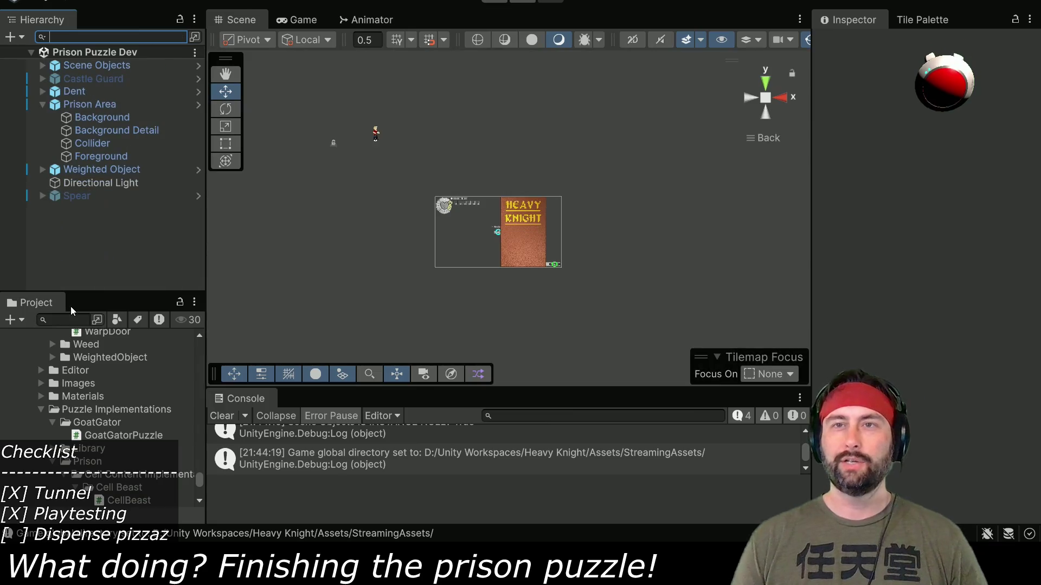
- Open the Cell prefab and enable its Cell Contents object so the Empty label shows
type("Cell")
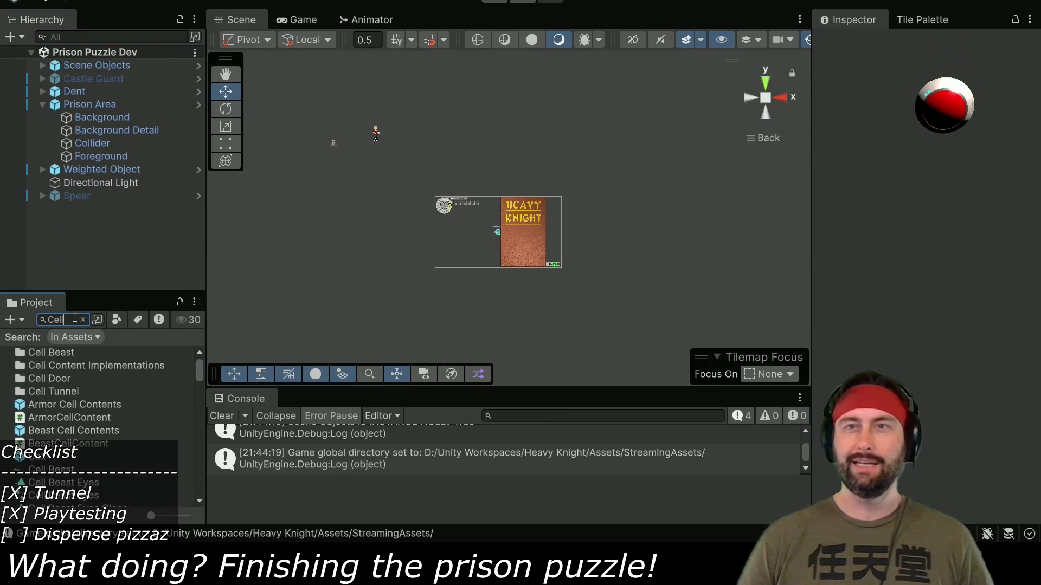
left_click(41, 460)
double_click(40, 459)
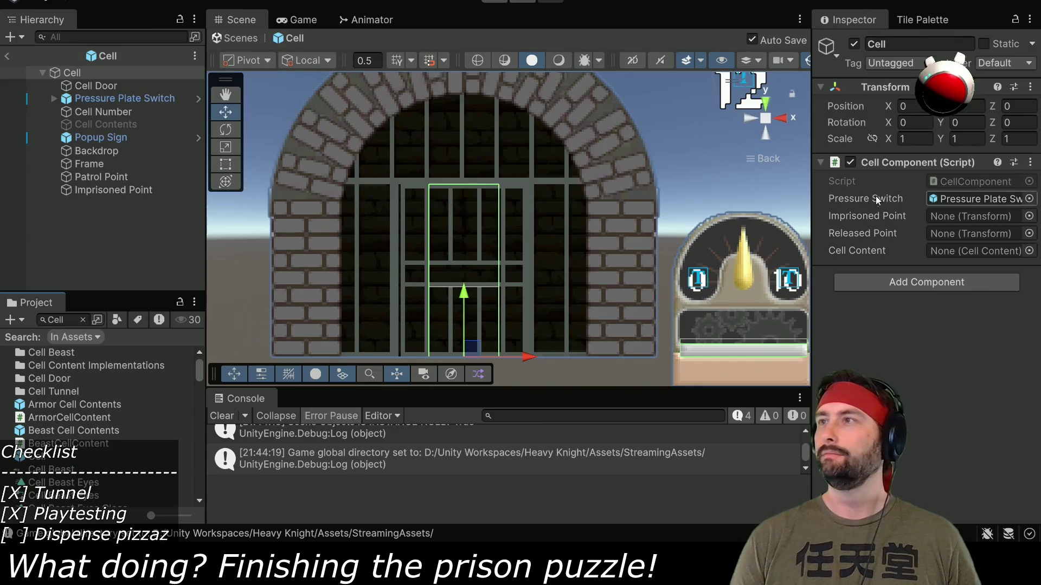
left_click(132, 126)
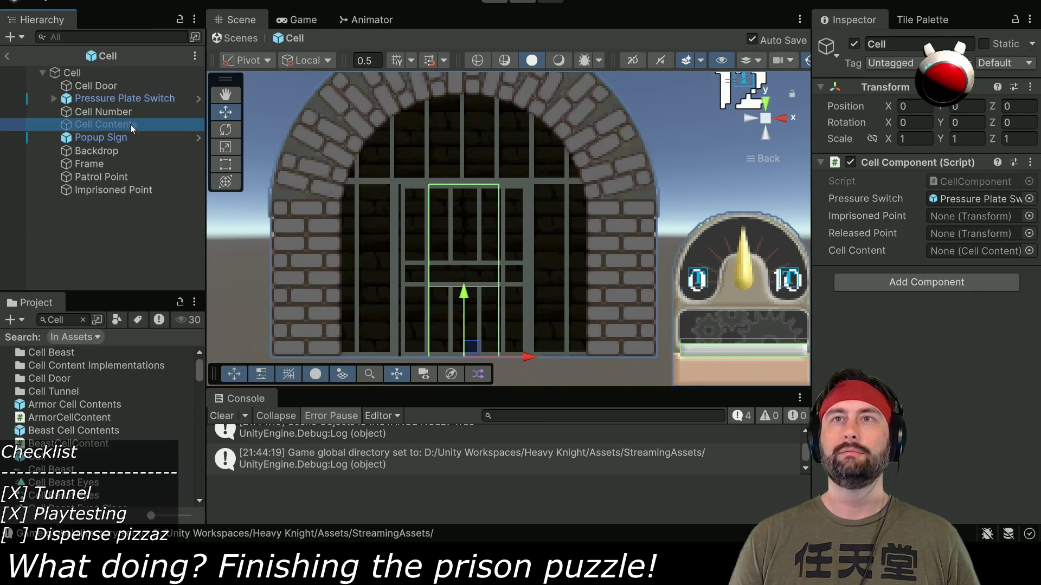
left_click(853, 44)
- Run the game, leave the Cell prefab, and pan over the labelled prison cells
left_click(494, 2)
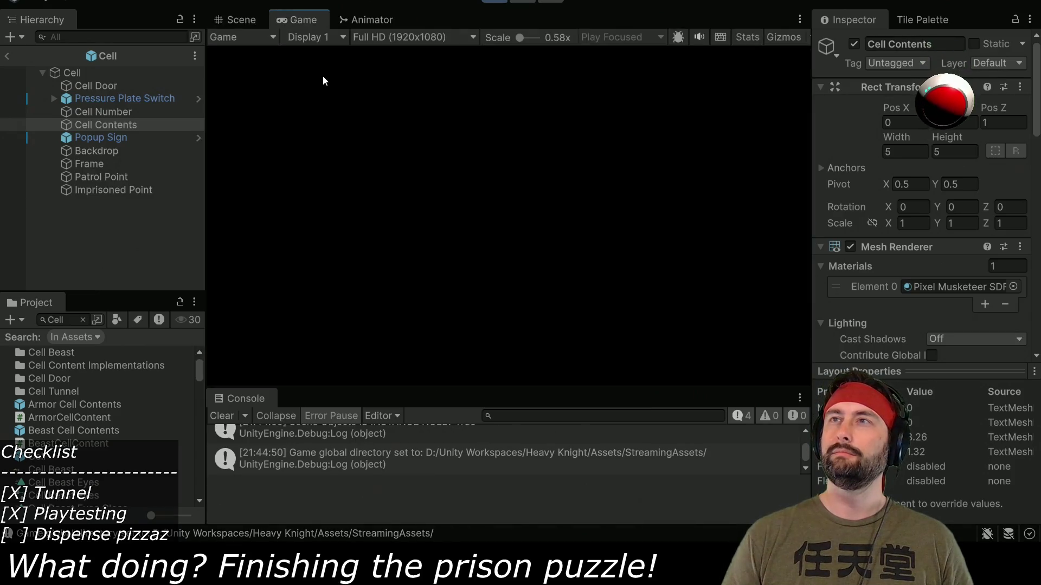
left_click(243, 24)
double_click(243, 24)
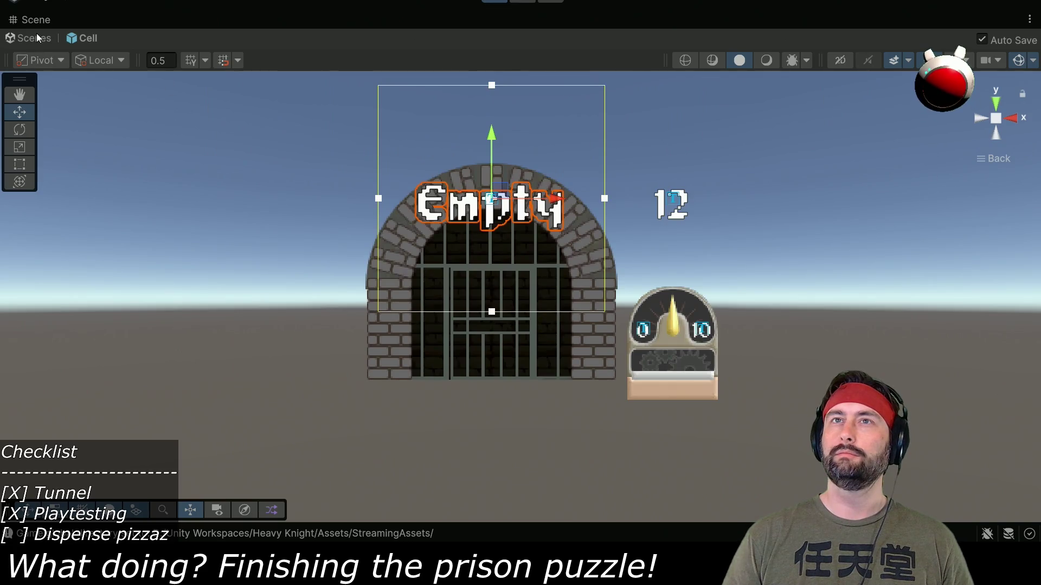
double_click(34, 24)
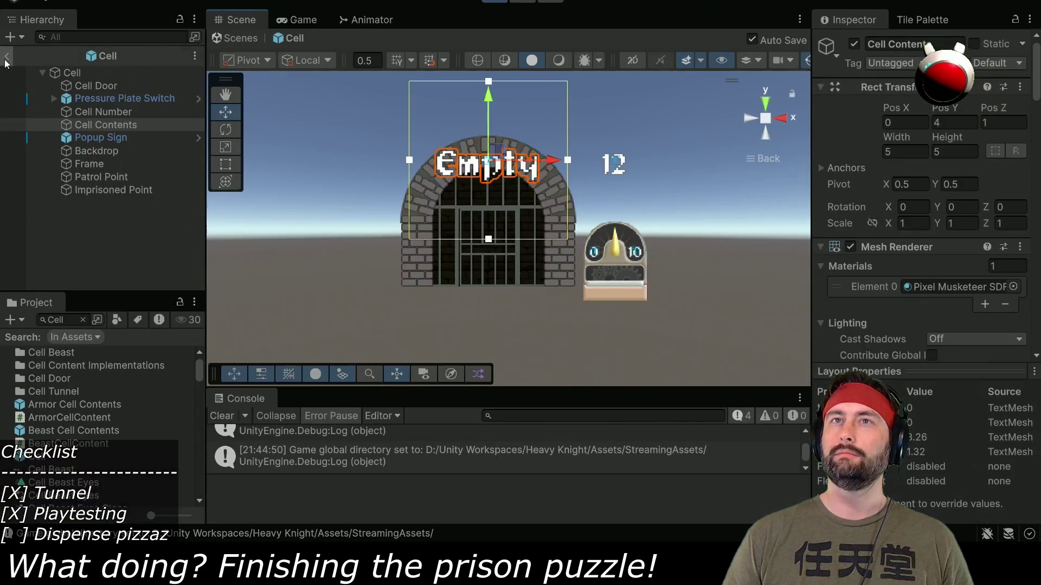
left_click(10, 52)
scroll(377, 178, "up", 4)
mouse_move(538, 180)
left_mouse_down()
mouse_move(507, 146)
mouse_move(475, 148)
left_mouse_up()
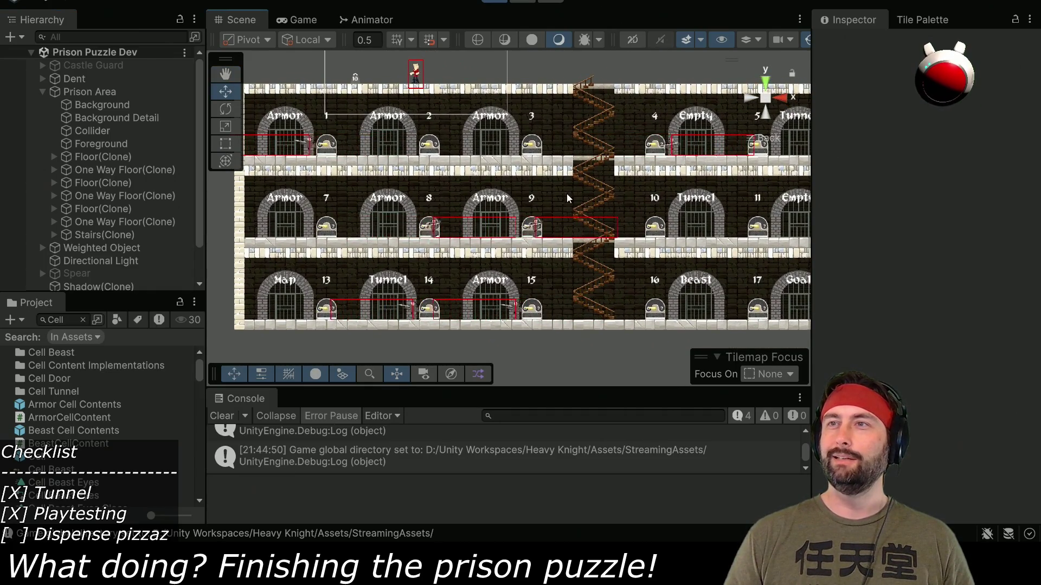
- Show the running game full-size and pick up the 10 weight
key("Right")
key("Right")
key("Right")
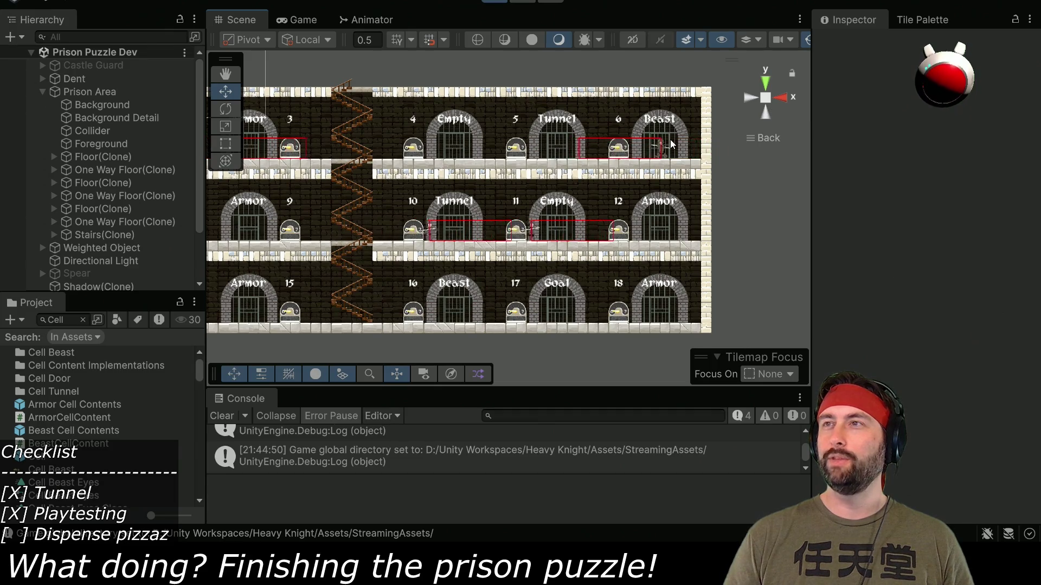
double_click(293, 21)
key("Left")
key("e")
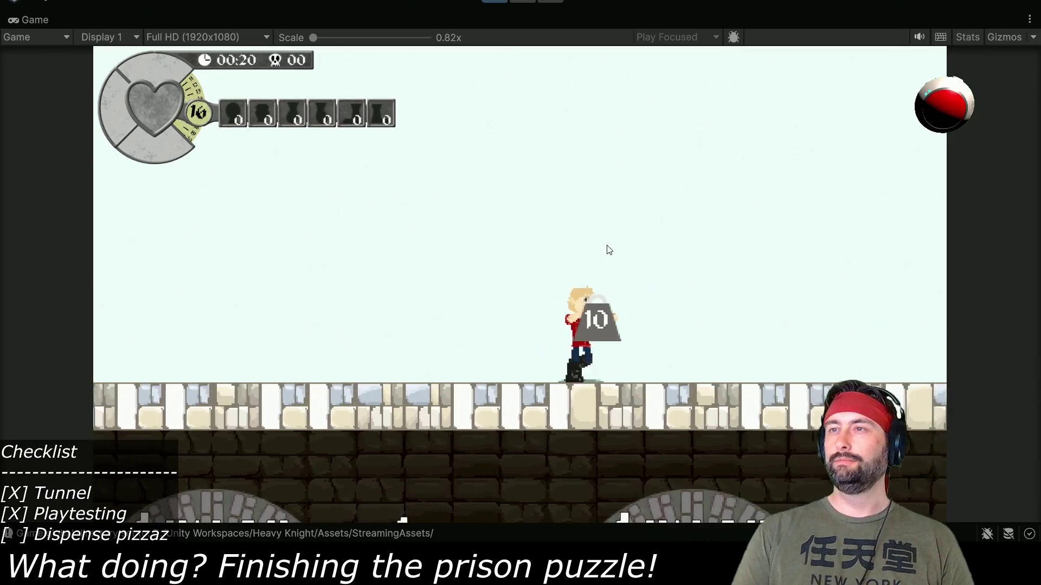
- Carry the 10 weight down the stairs past Tunnel onto cell 6's scale, then stop play
key("Left")
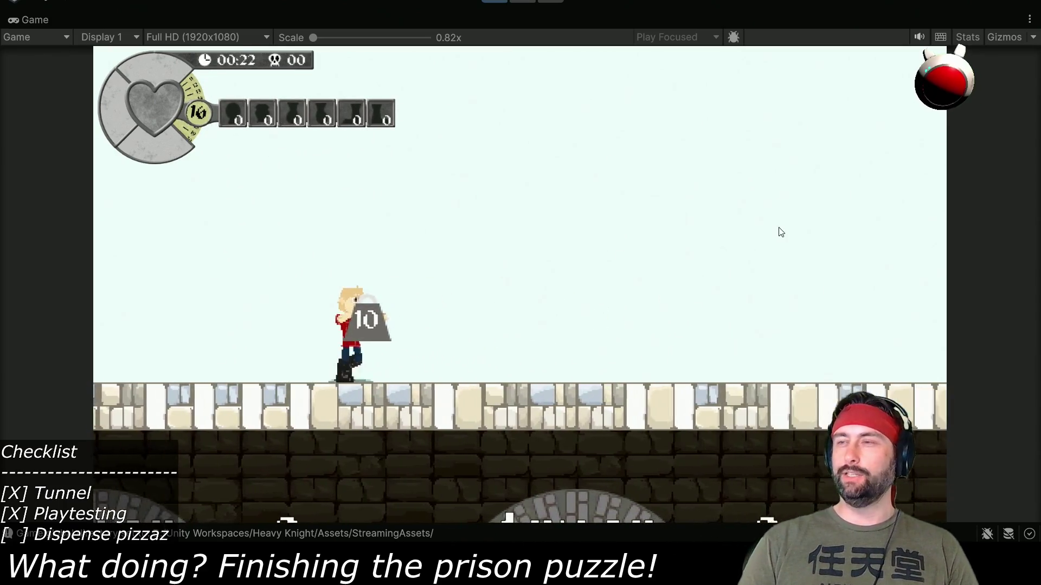
key("Right")
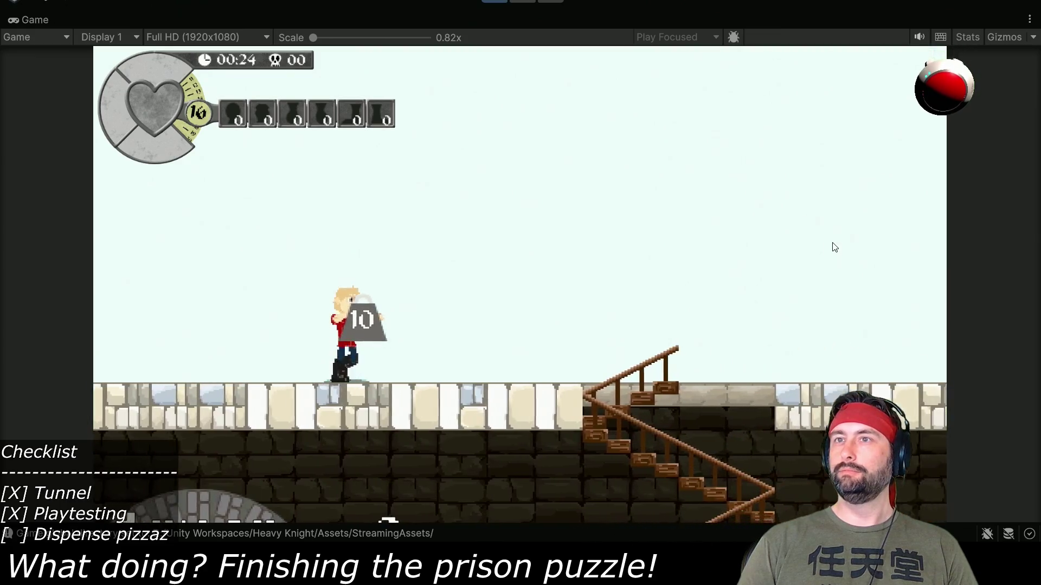
key("Right")
key("Down")
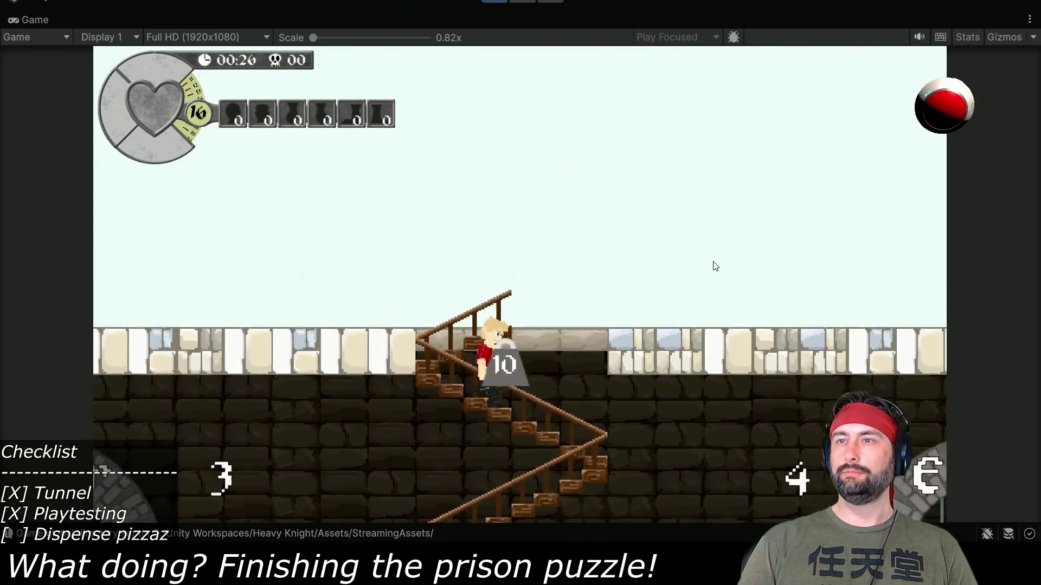
key("Down")
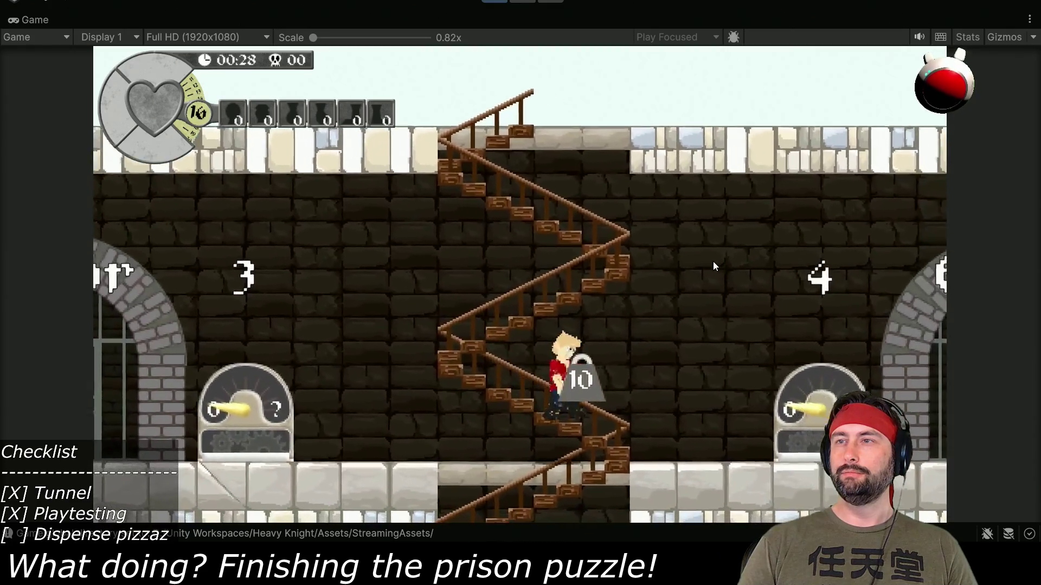
key("Right")
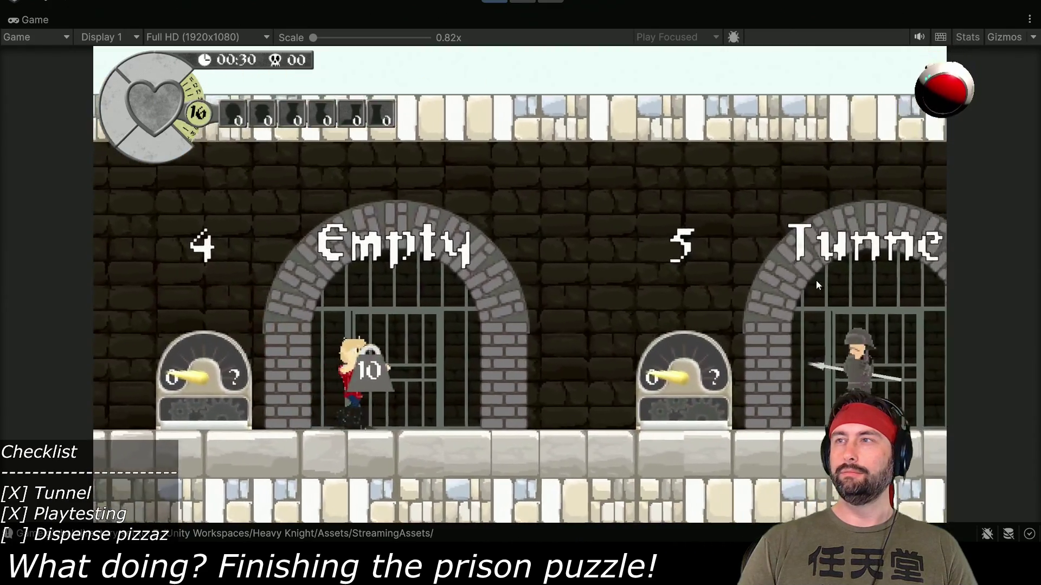
key("Right")
key("space")
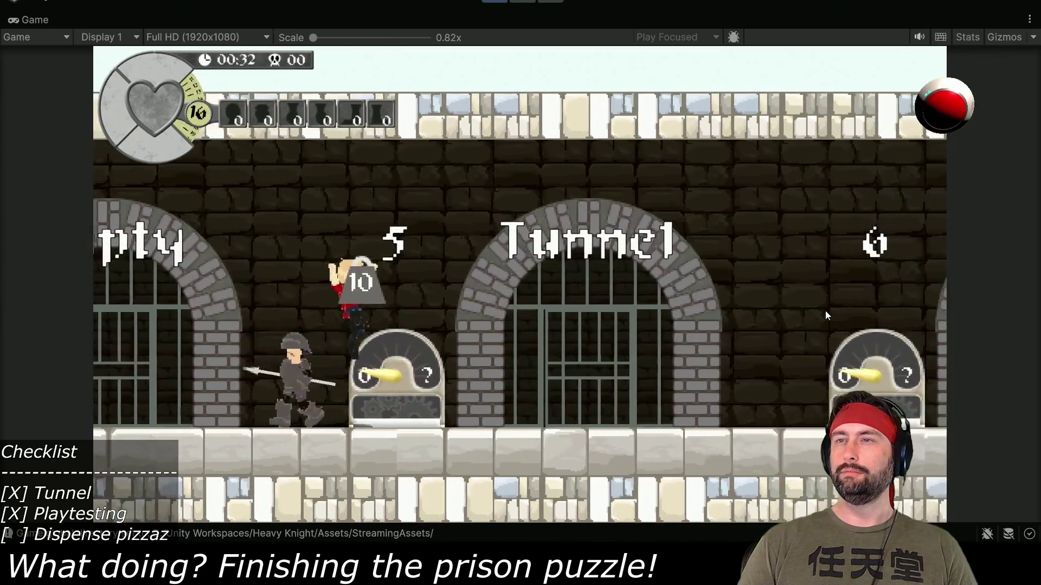
key("Right")
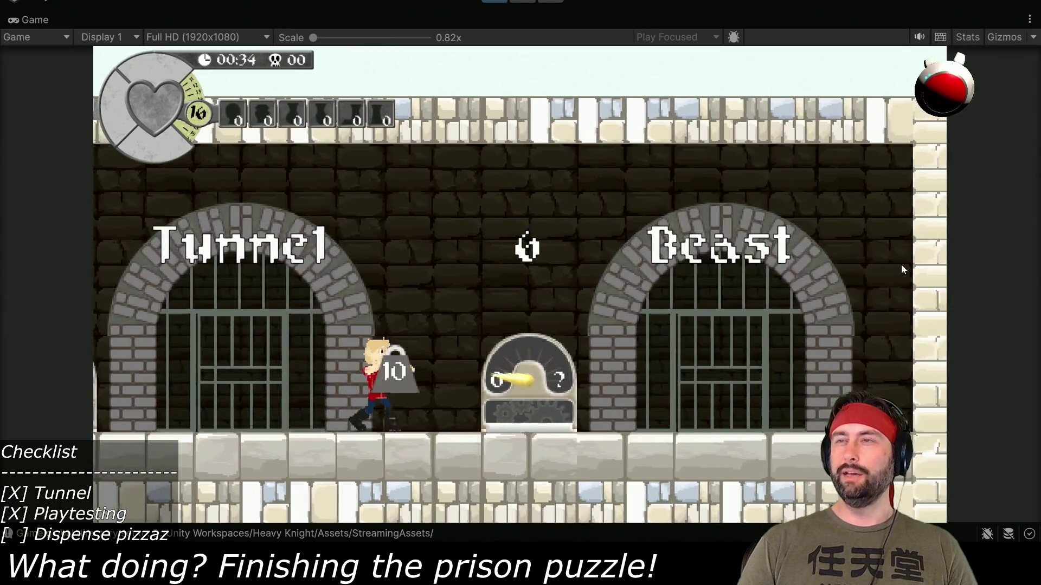
key("space")
key("Right")
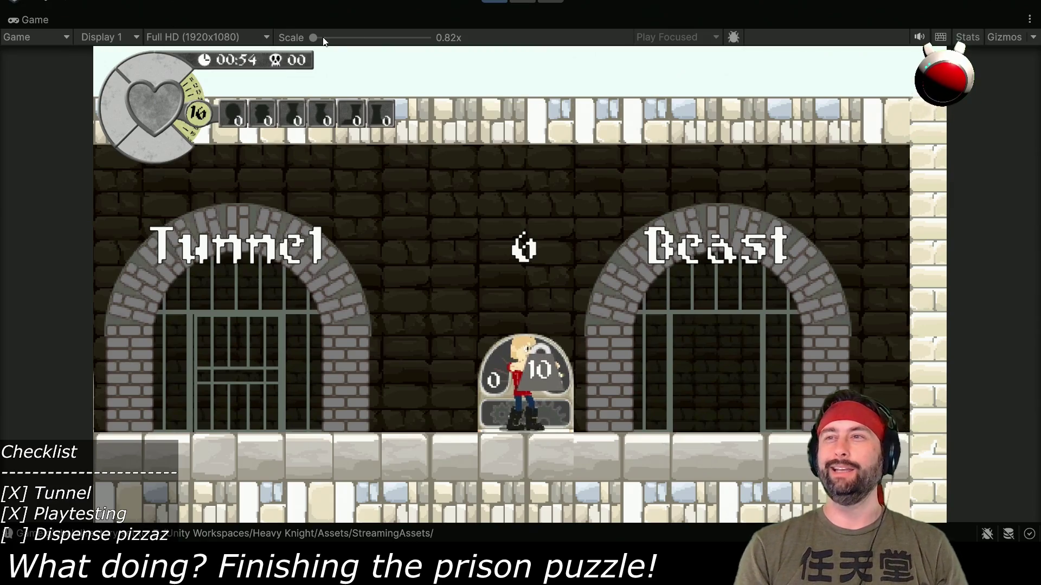
left_click(498, 2)
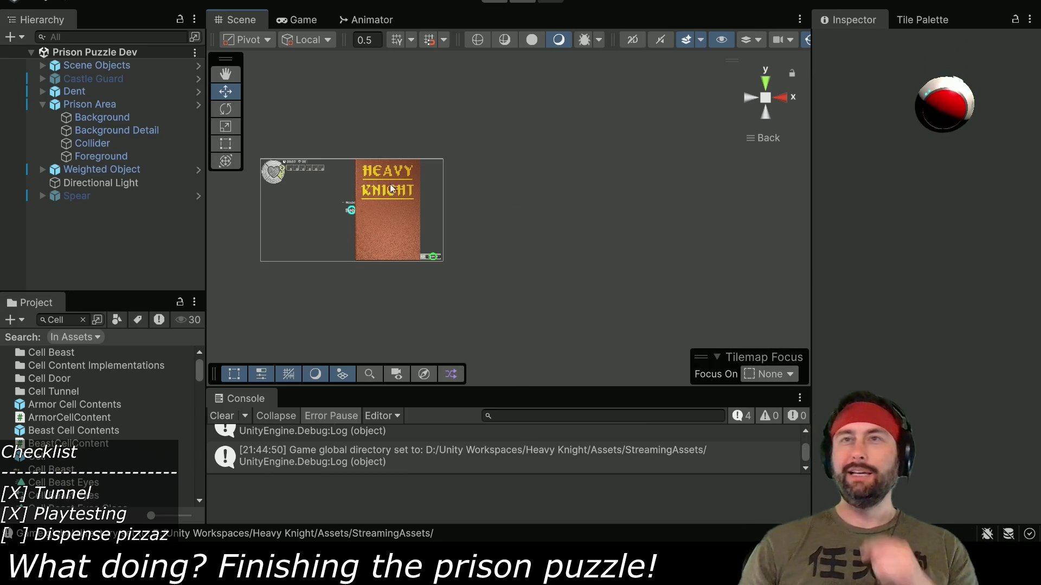
- Apply all of Prison Area's overrides to its prefab
left_click(76, 105)
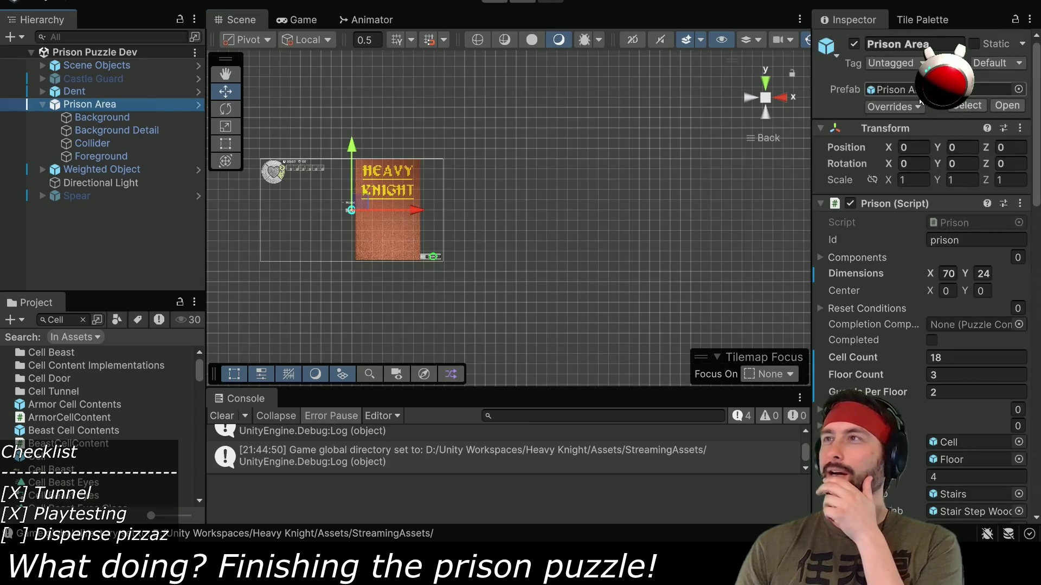
left_click(911, 108)
left_click(978, 207)
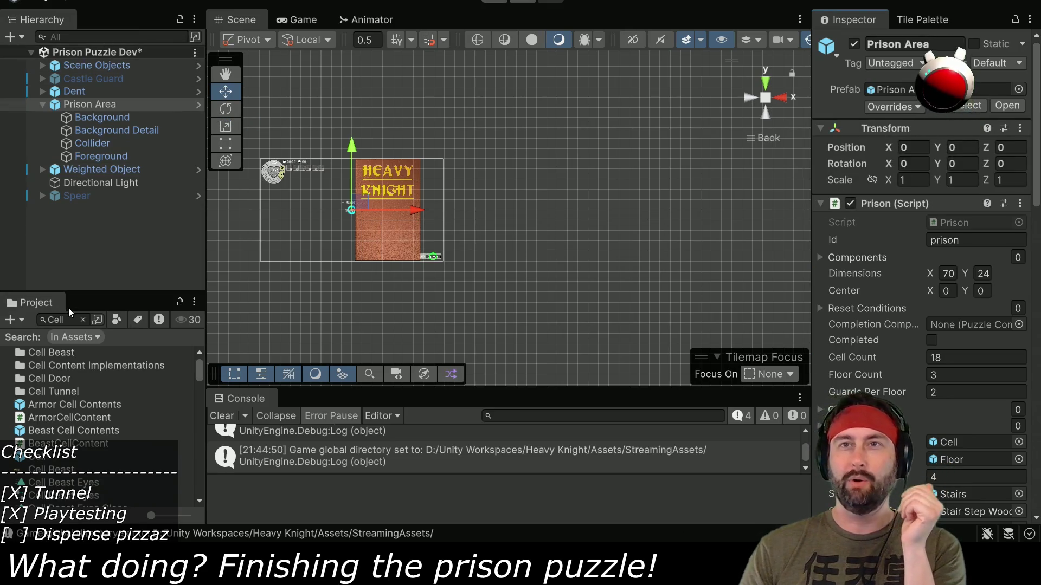
- Search the Project for 1-2 and open the 1-1-2 Dev scene
left_click(83, 320)
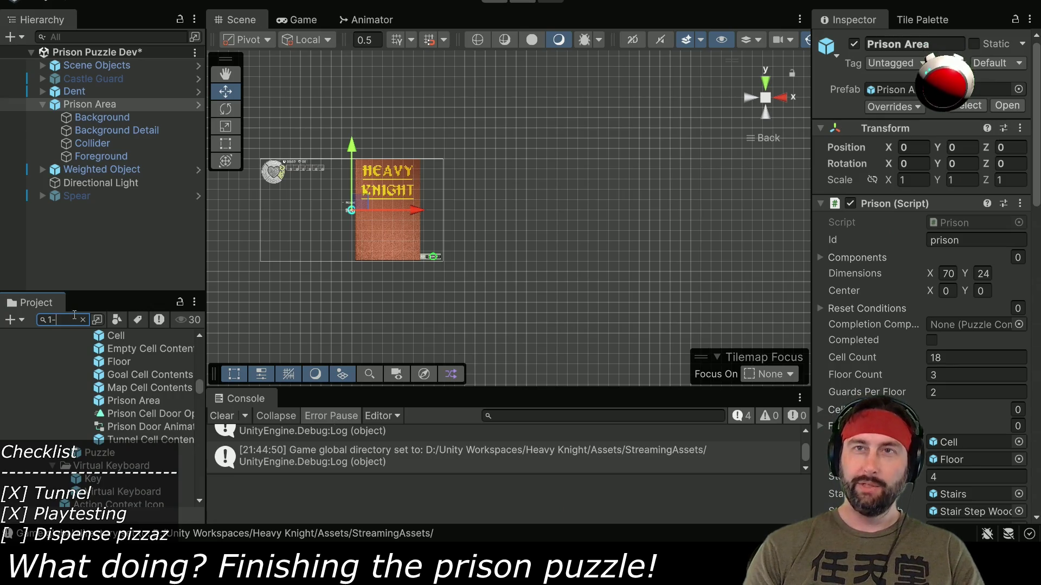
type("1-2")
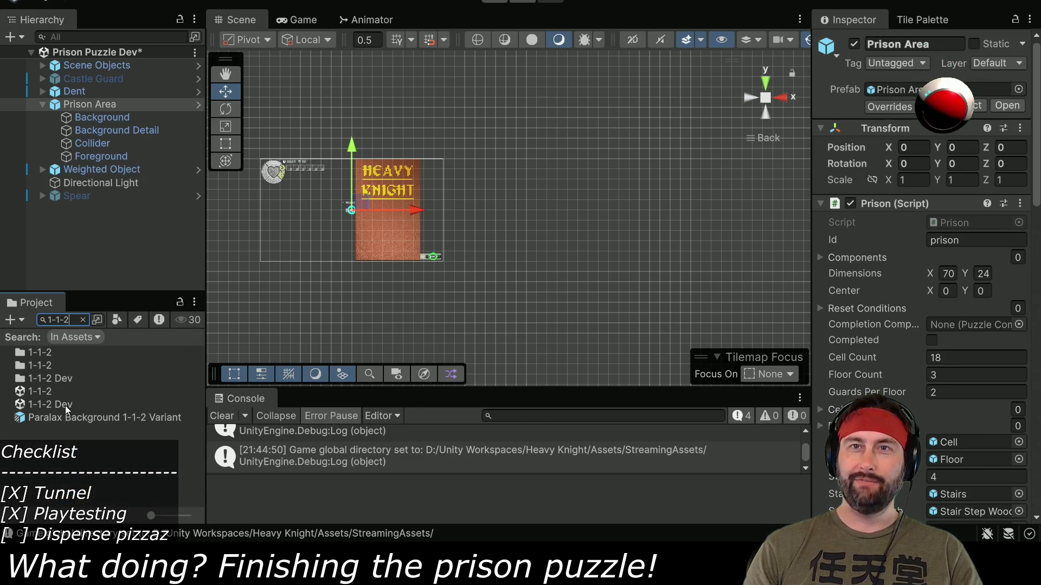
double_click(54, 404)
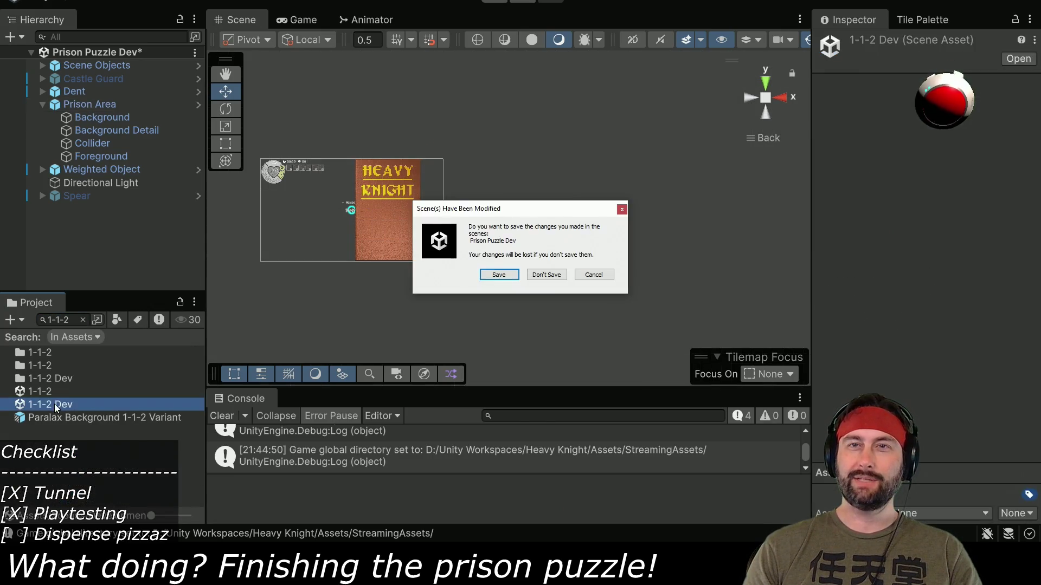
- Save the Prison Puzzle Dev scene, then find and frame the Prison Puzzle room in 1-1-2 Dev
left_click(498, 275)
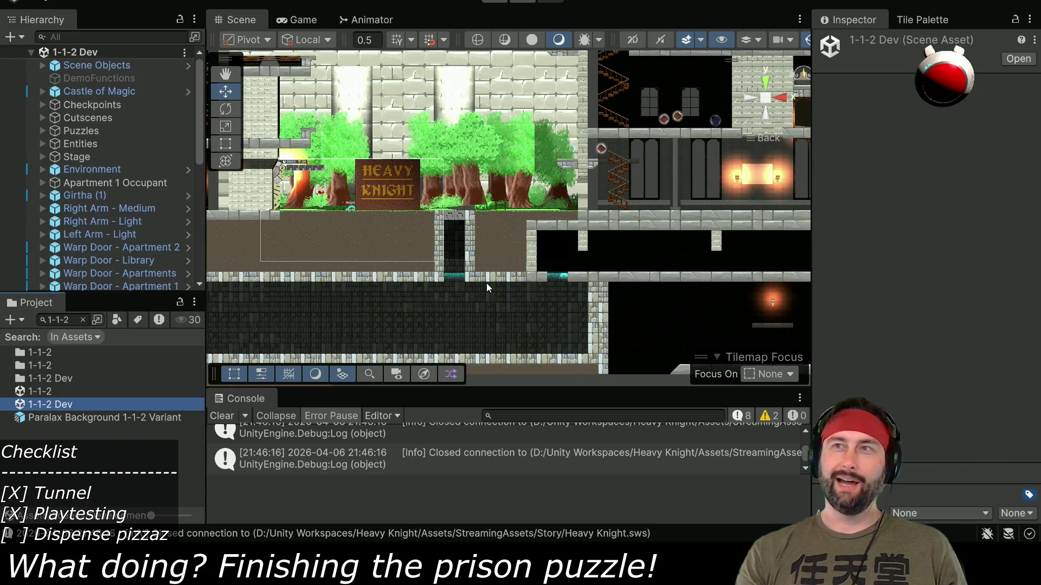
mouse_move(654, 323)
left_mouse_down()
mouse_move(387, 249)
mouse_move(392, 265)
mouse_move(548, 165)
left_mouse_up()
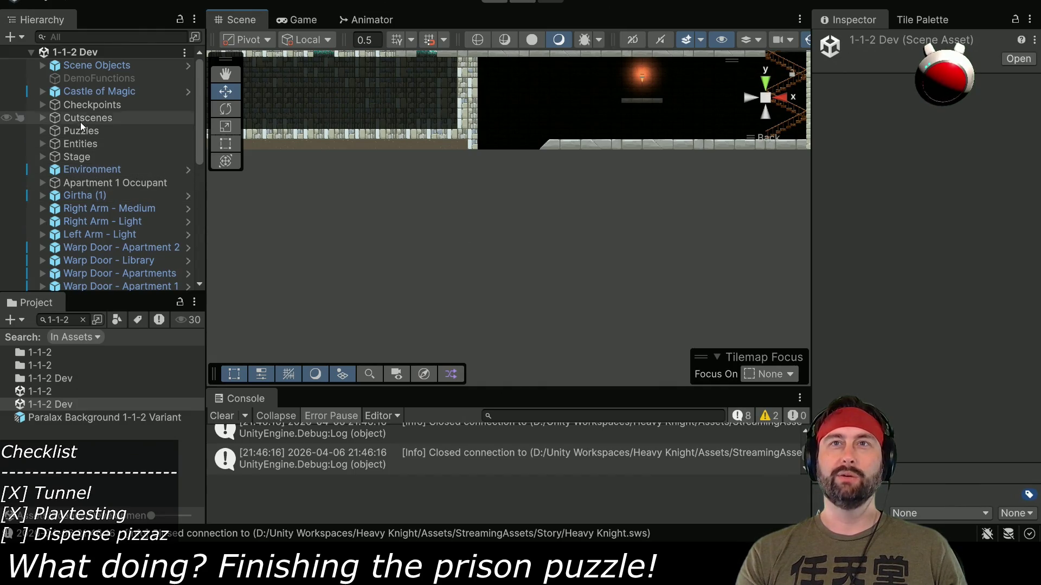
left_click(42, 92)
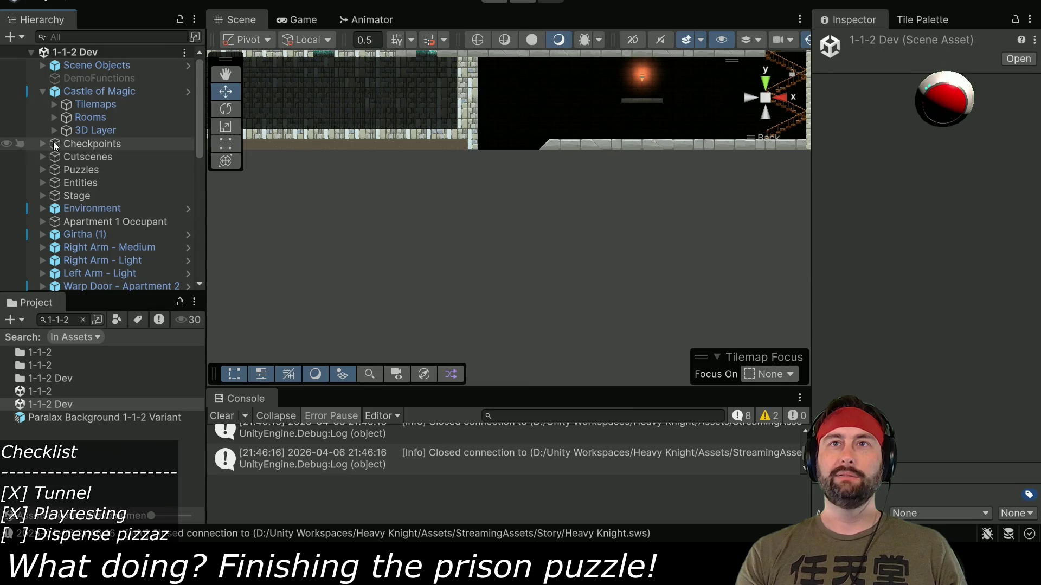
left_click(42, 169)
scroll(43, 173, "down", 3)
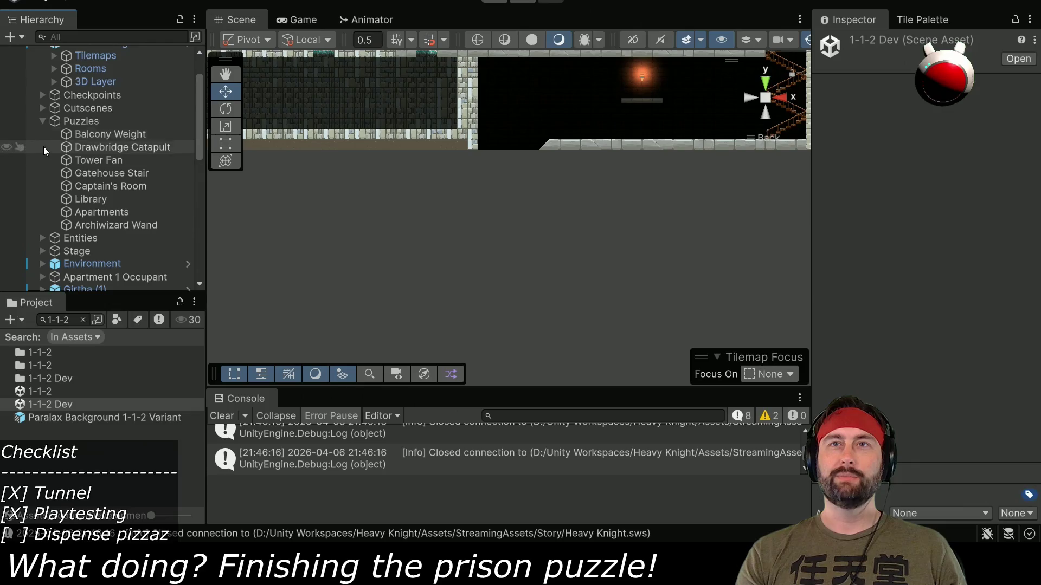
left_click(42, 121)
scroll(59, 152, "up", 3)
left_click(53, 117)
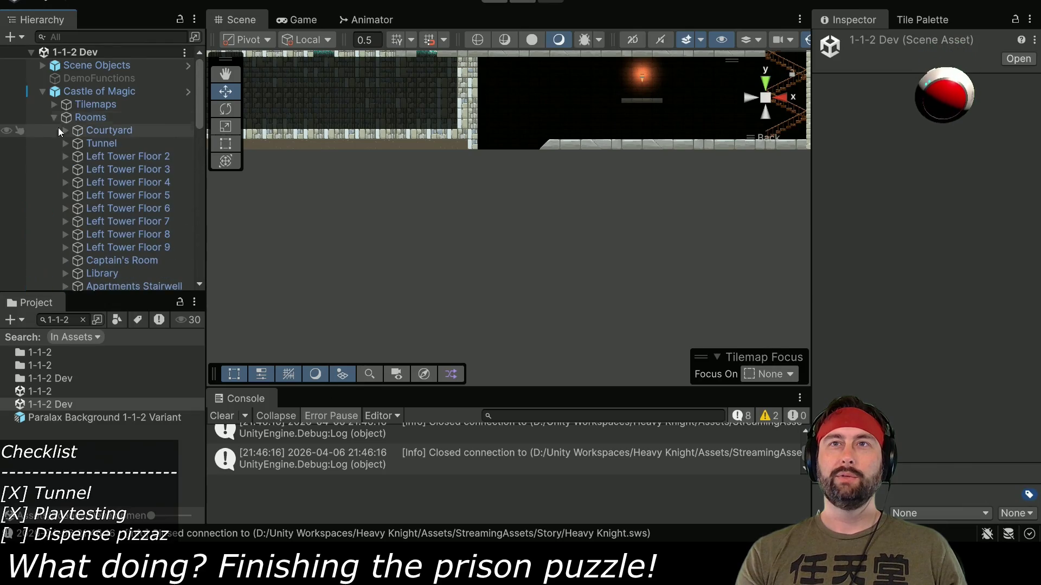
scroll(65, 157, "down", 10)
left_click(116, 88)
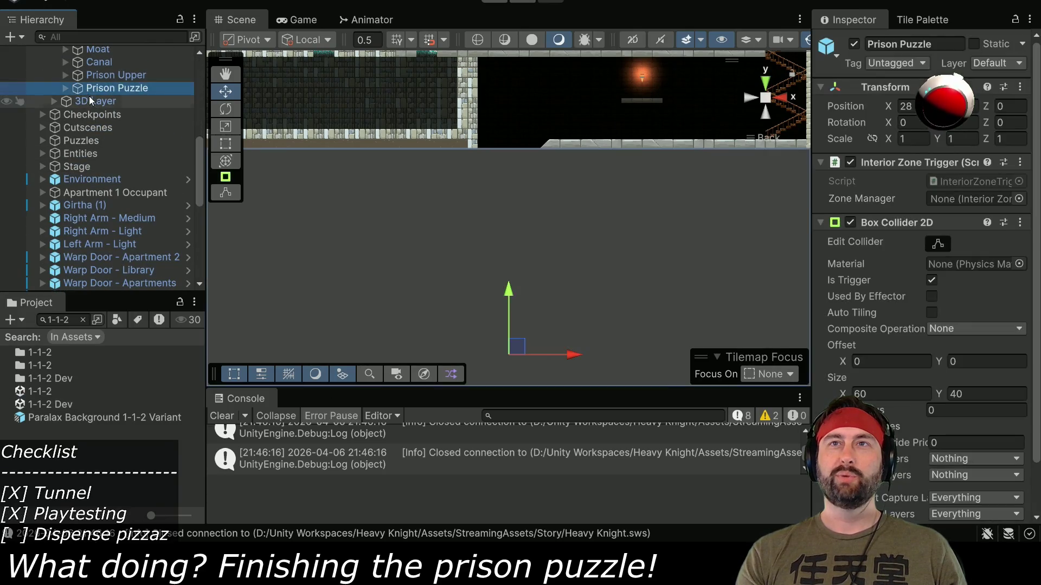
key("f")
- Activate the Prison Area object under Prison Puzzle > Objects
scroll(503, 233, "down", 4)
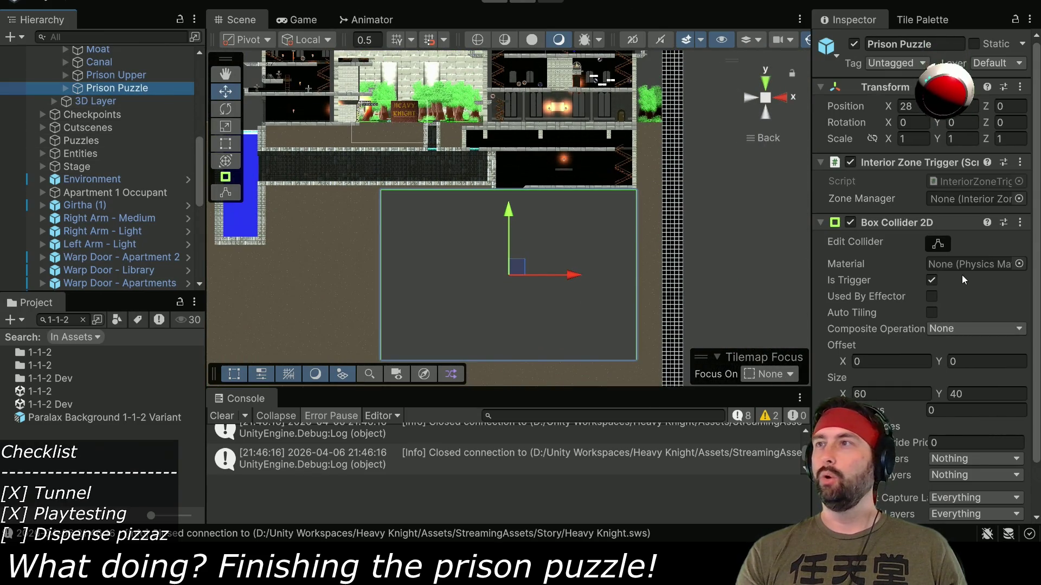
scroll(946, 275, "down", 2)
left_click(66, 88)
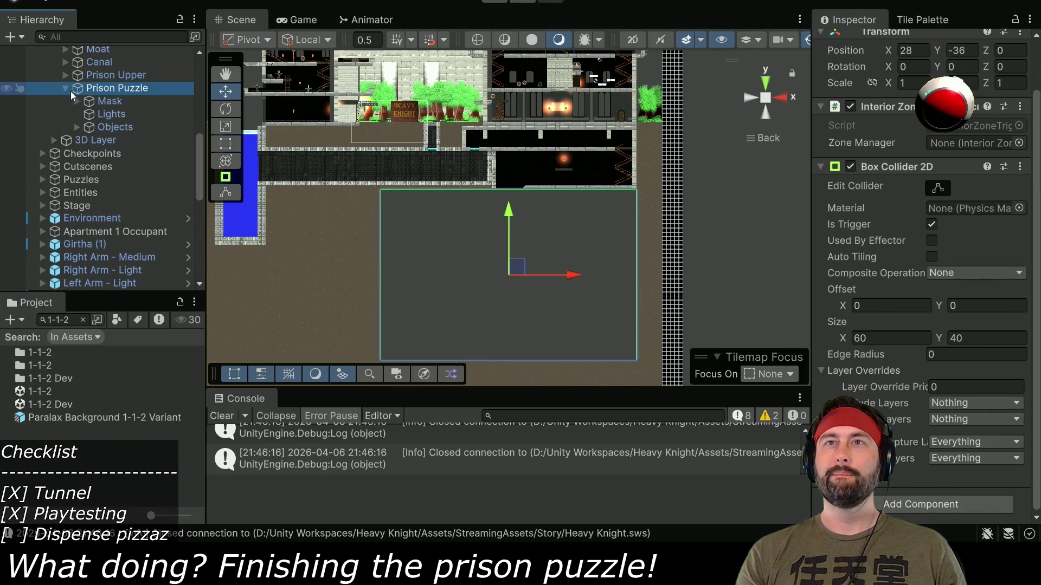
left_click(82, 128)
left_click(79, 127)
left_click(134, 141)
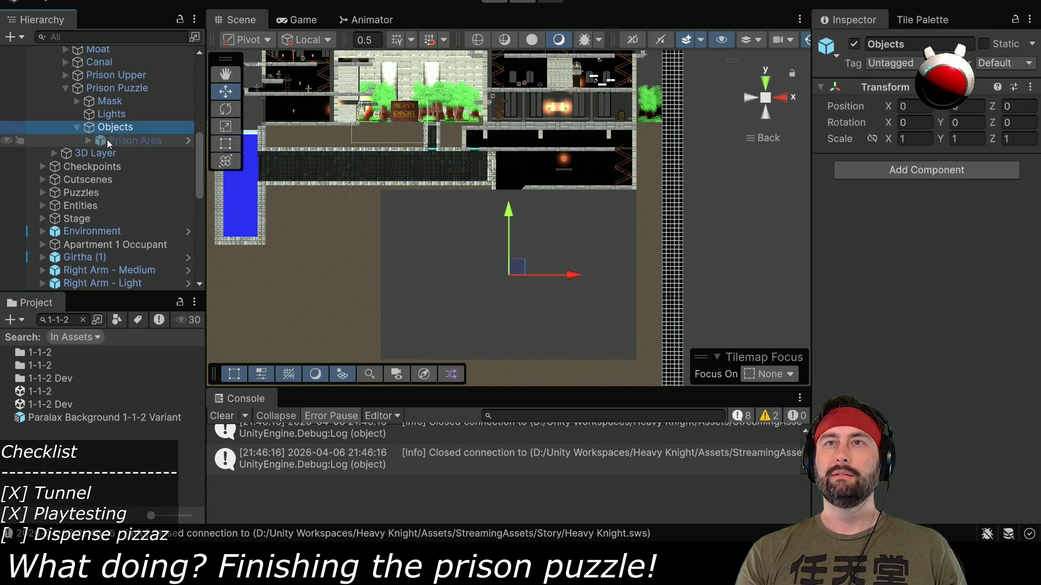
left_click(854, 44)
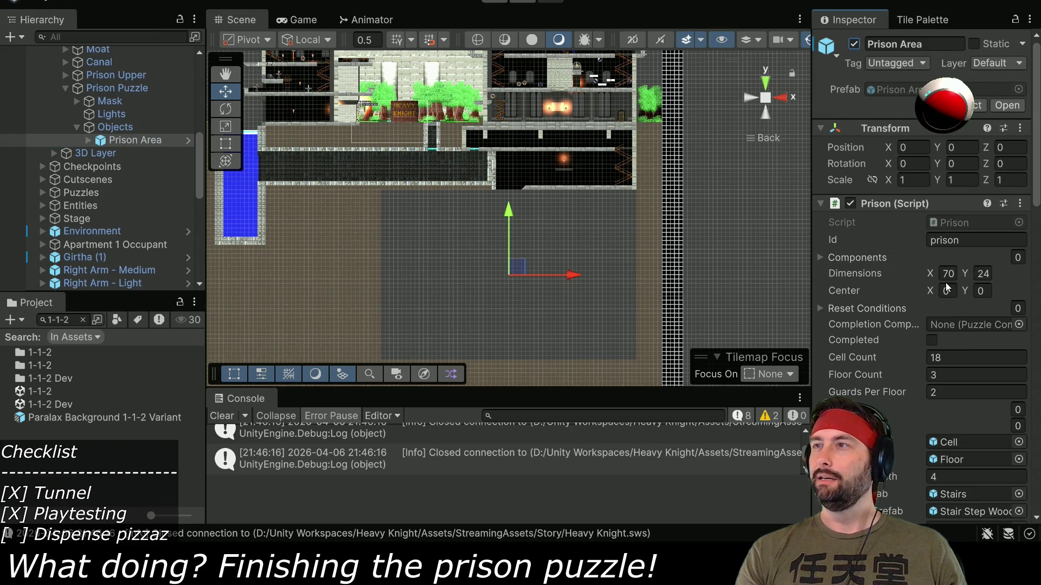
scroll(563, 229, "up", 3)
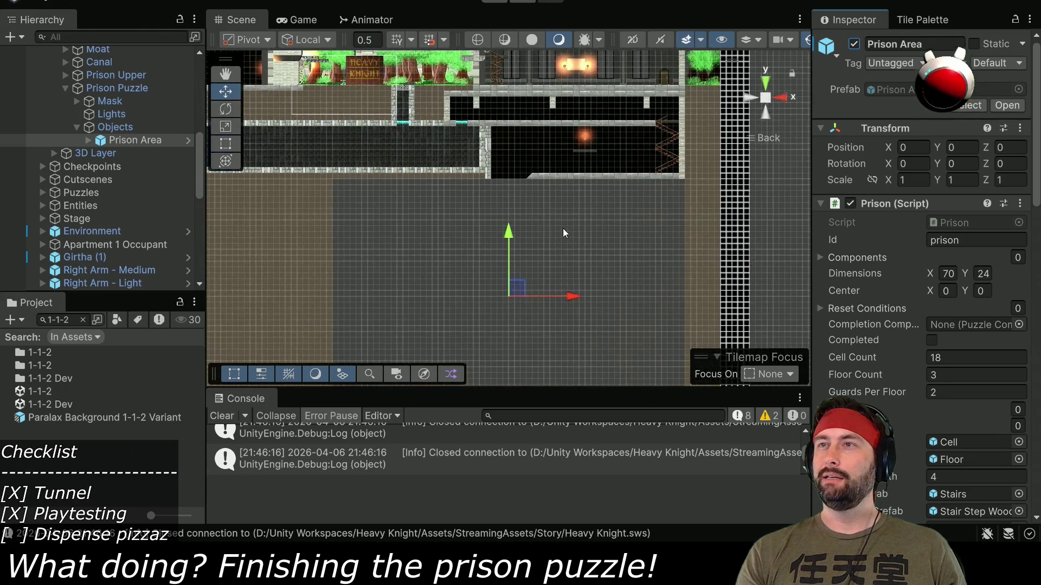
scroll(555, 296, "up", 2)
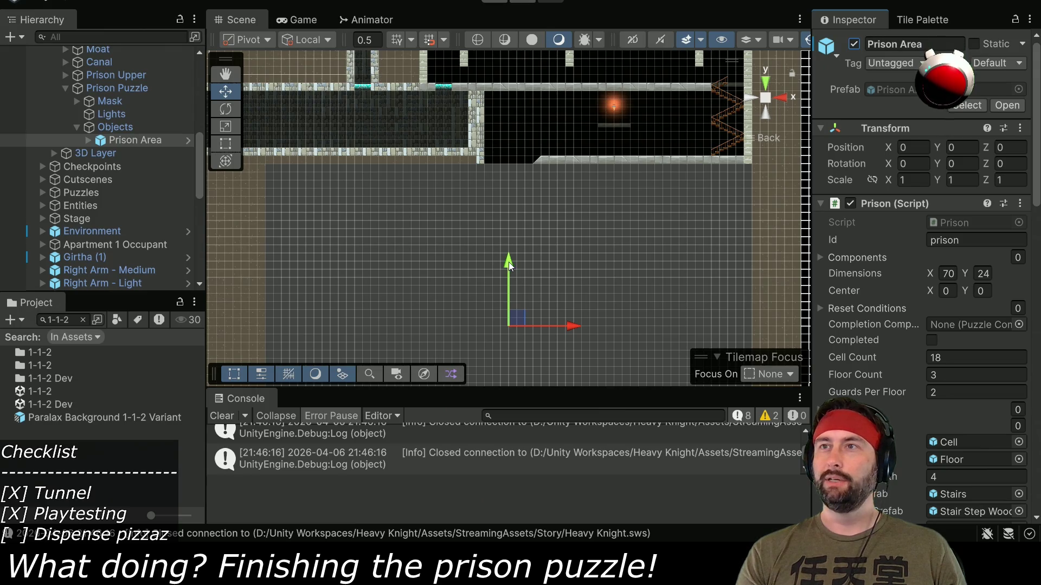
- Drag Prison Area upward along its Y axis in the Scene view
mouse_move(509, 262)
left_mouse_down()
mouse_move(513, 99)
mouse_move(511, 197)
left_mouse_up()
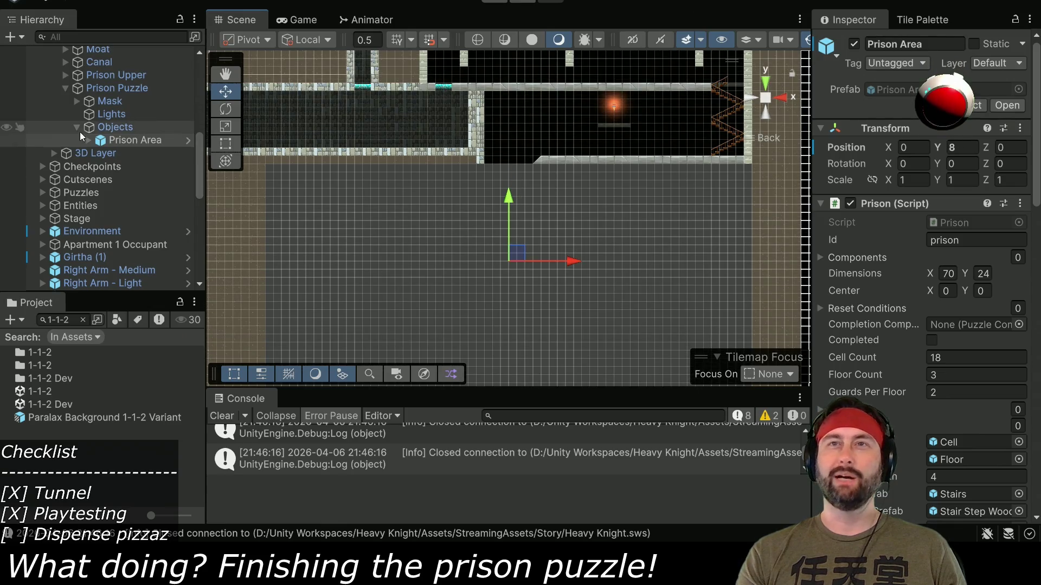
left_click(43, 206)
double_click(85, 231)
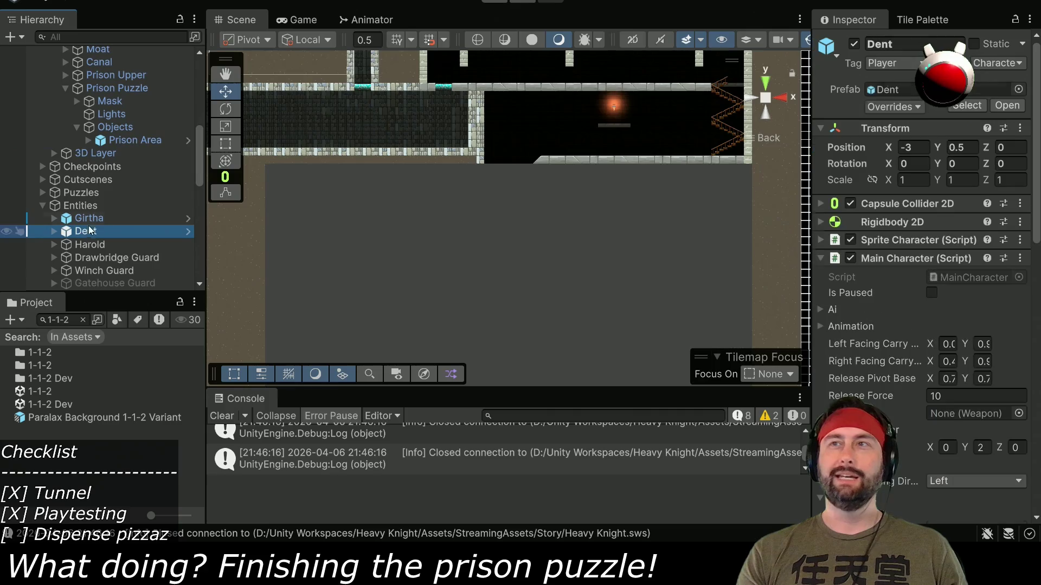
- Move Dent into the lower-right prison room at X 34 and test-run the level
scroll(514, 174, "down", 3)
left_click_drag(454, 166, 530, 196)
scroll(516, 195, "up", 5)
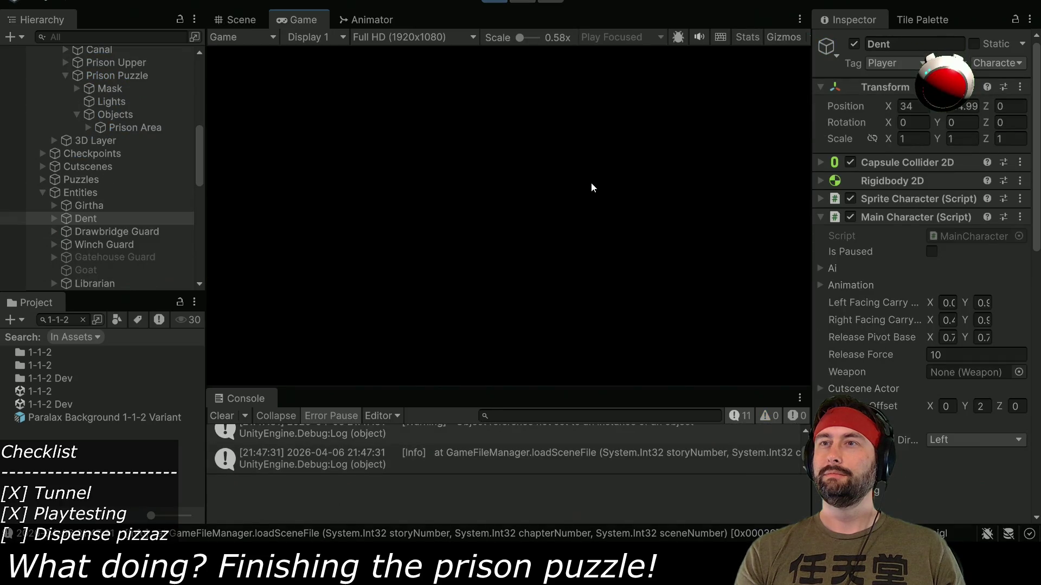
left_click(252, 26)
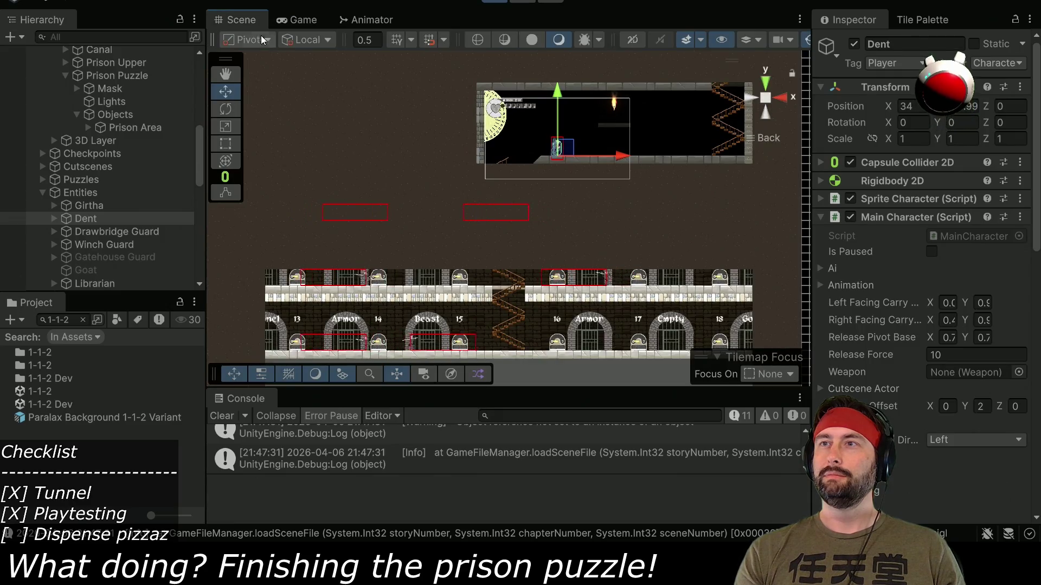
scroll(531, 260, "down", 3)
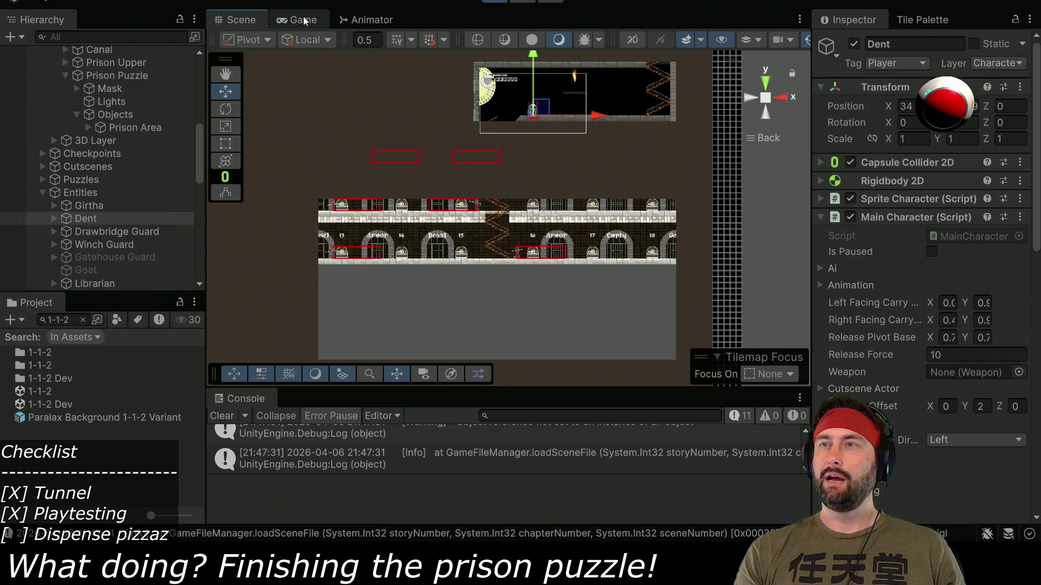
scroll(54, 141, "up", 10)
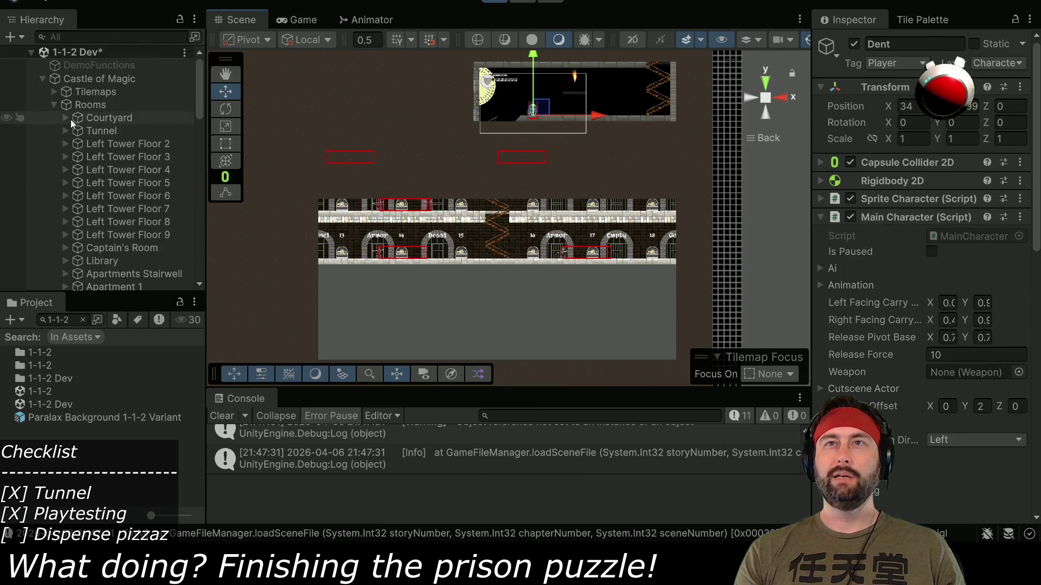
- Turn off the Facade tilemap's renderer to reveal all three prison floors
left_click(54, 92)
left_click(102, 196)
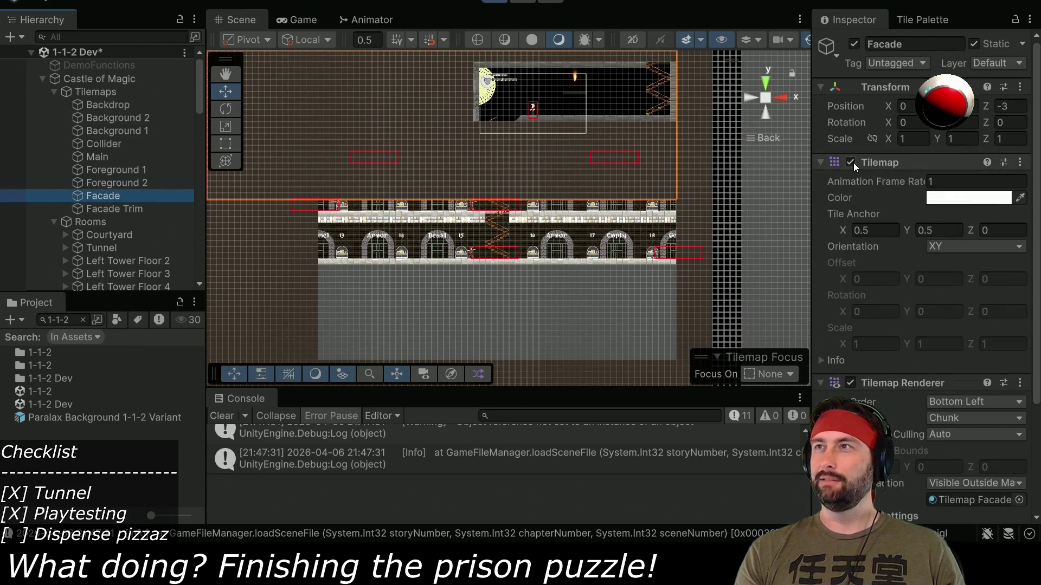
left_click(850, 384)
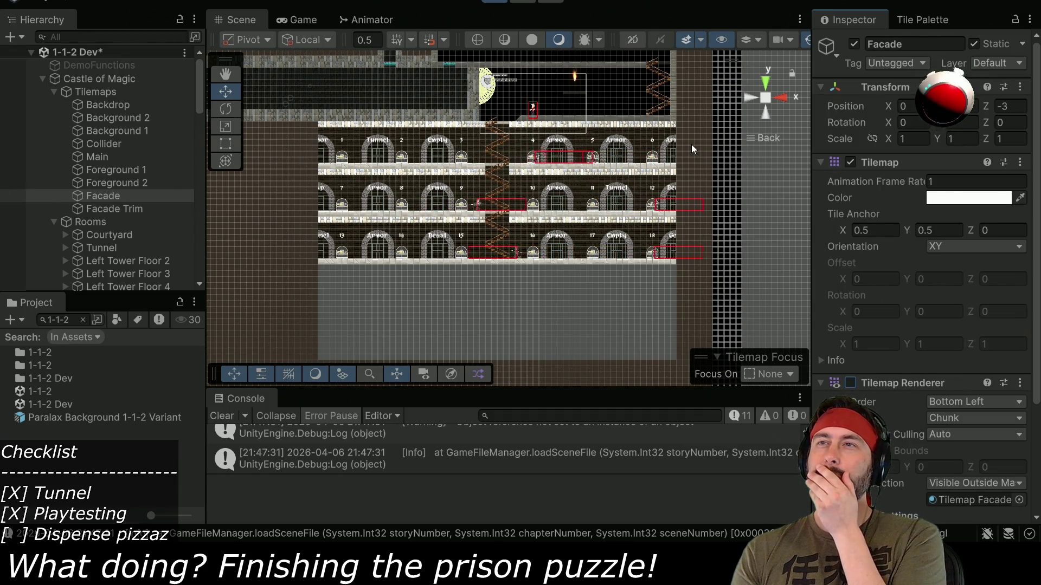
scroll(87, 108, "down", 5)
scroll(90, 162, "down", 8)
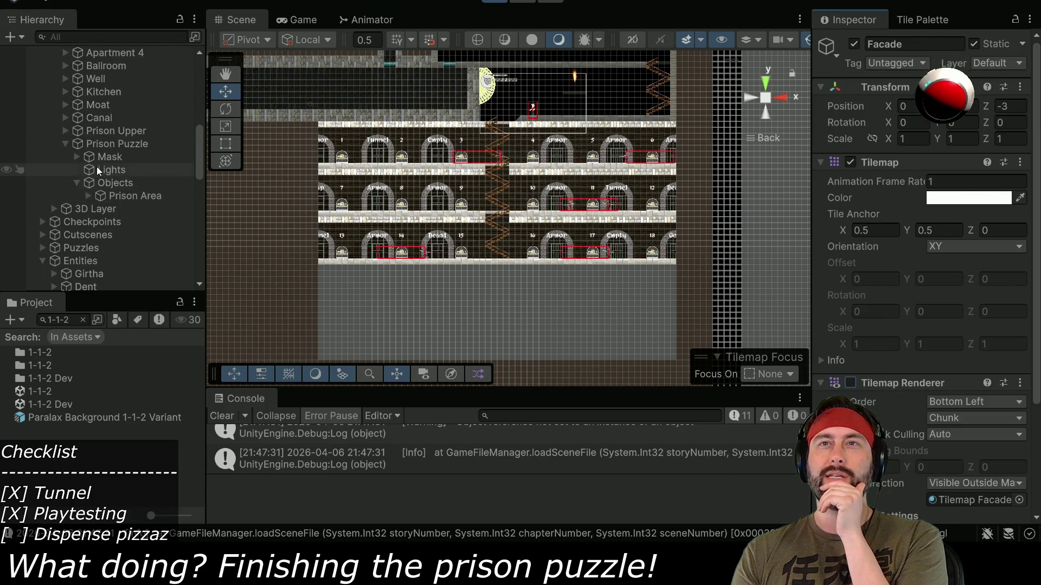
- Try widening the Mask Rectangle horizontally, then undo the change
left_click(77, 156)
left_click(106, 169)
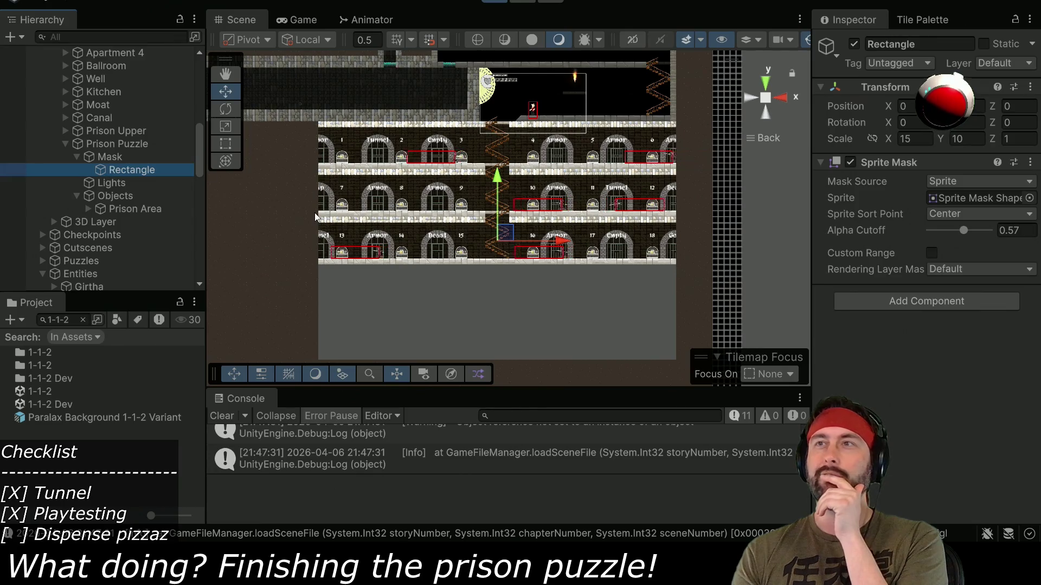
left_click(892, 140)
mouse_move(892, 141)
left_mouse_down()
mouse_move(942, 141)
mouse_move(54, 132)
mouse_move(353, 137)
left_mouse_up()
key("ctrl+z")
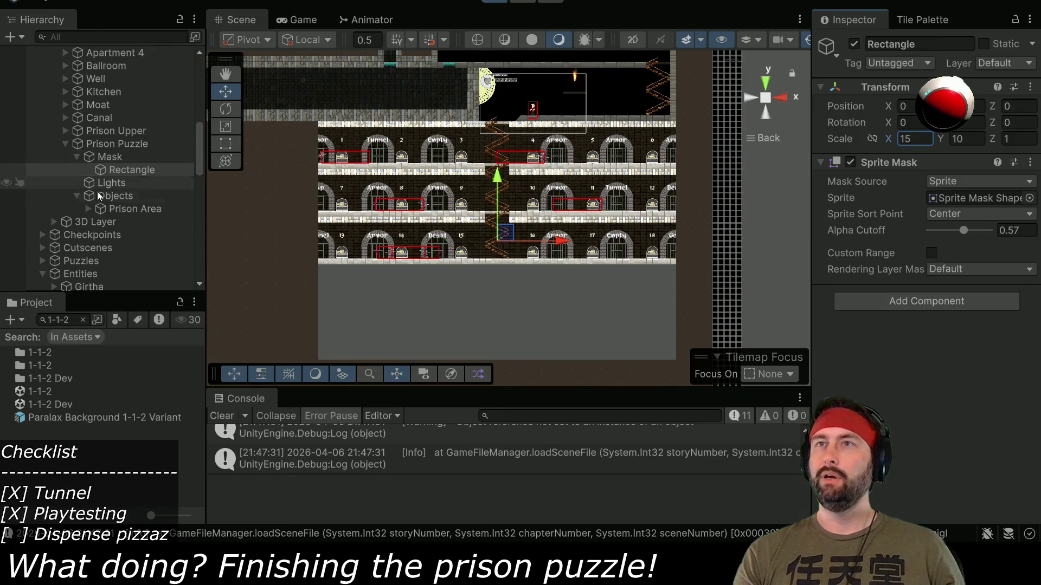
scroll(138, 148, "up", 3)
- Compare the Foreground tilemaps and turn off rendering of Foreground 1
left_click(64, 244)
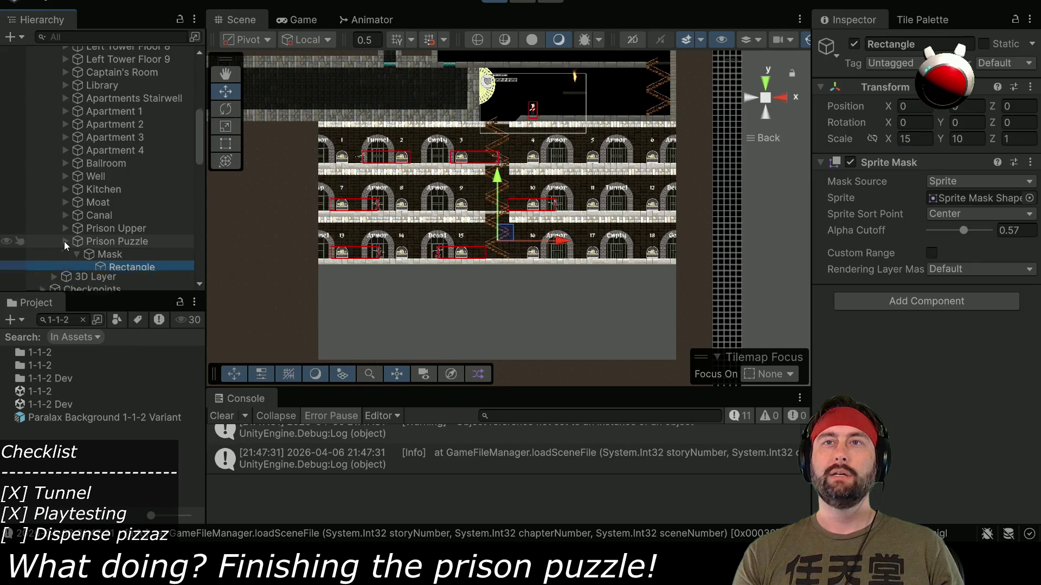
scroll(87, 201, "up", 6)
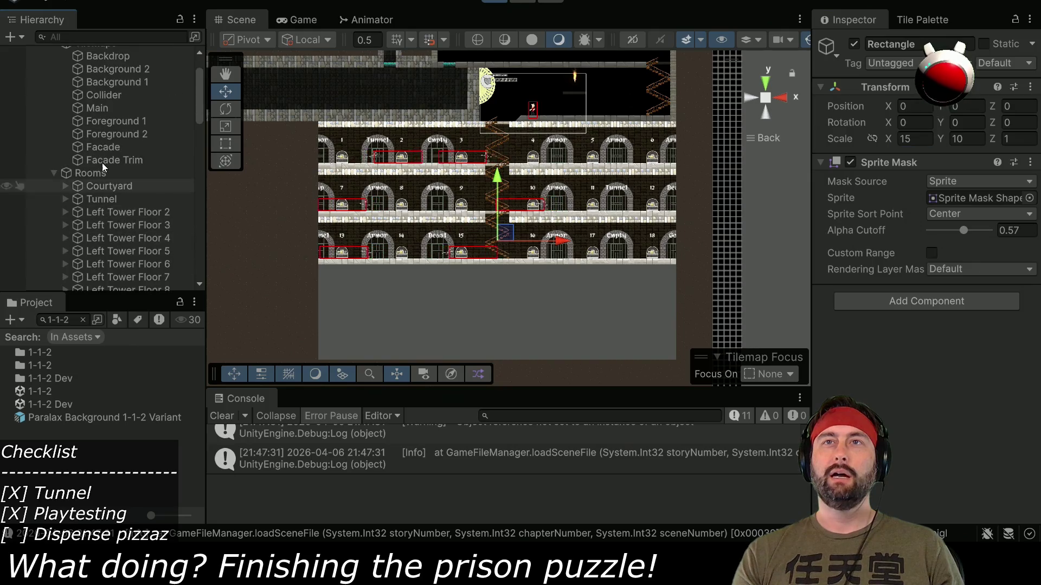
left_click(94, 130)
left_click(93, 120)
left_click(96, 135)
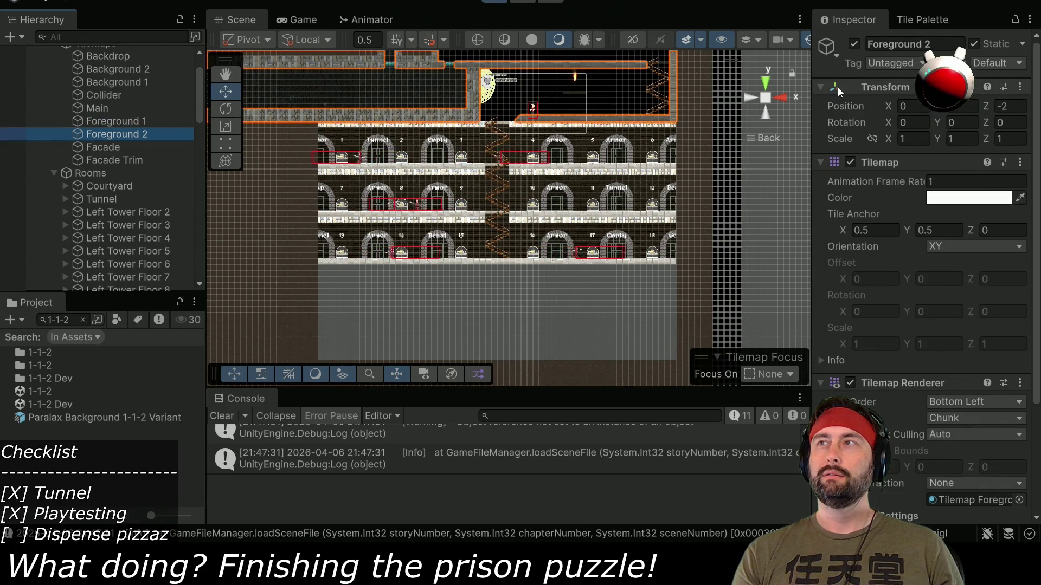
left_click(850, 159)
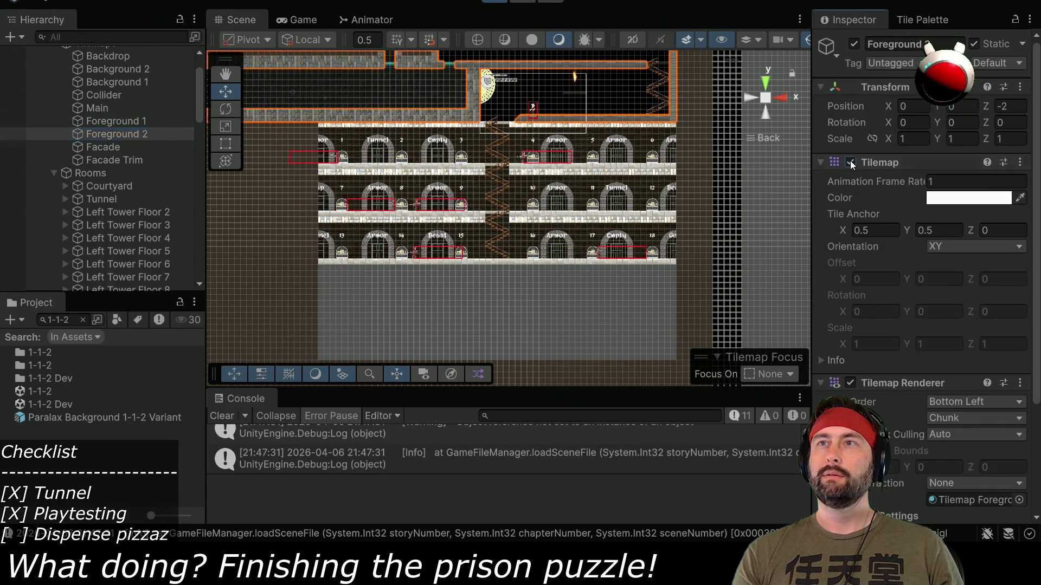
left_click(850, 382)
left_click(853, 385)
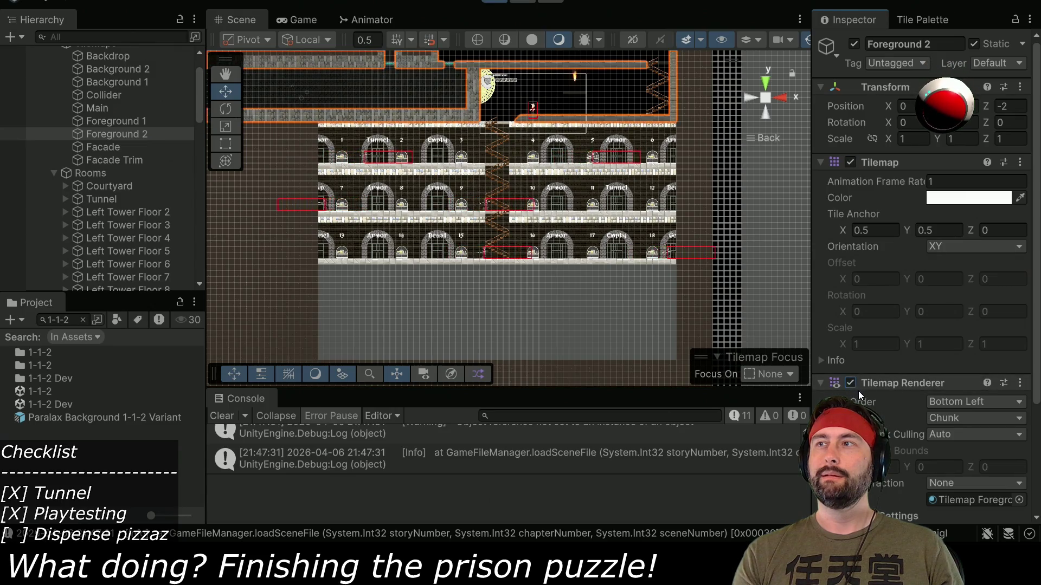
left_click(111, 121)
left_click(853, 385)
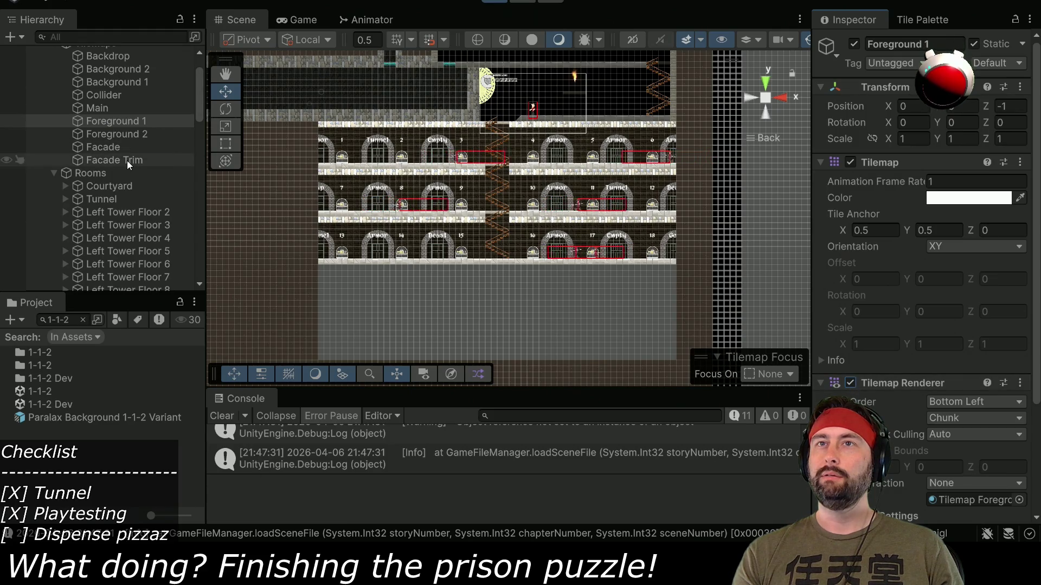
scroll(121, 138, "up", 3)
left_click(54, 92)
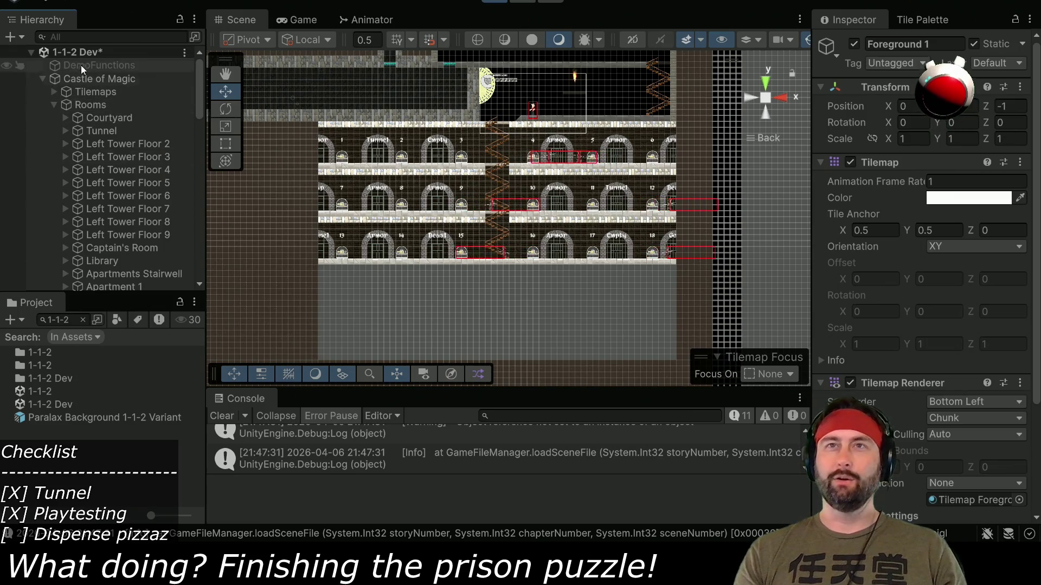
- Expand Stage, Tilemaps and Exterior Tilemaps in the Hierarchy to list the exterior tilemaps
scroll(39, 177, "down", 6)
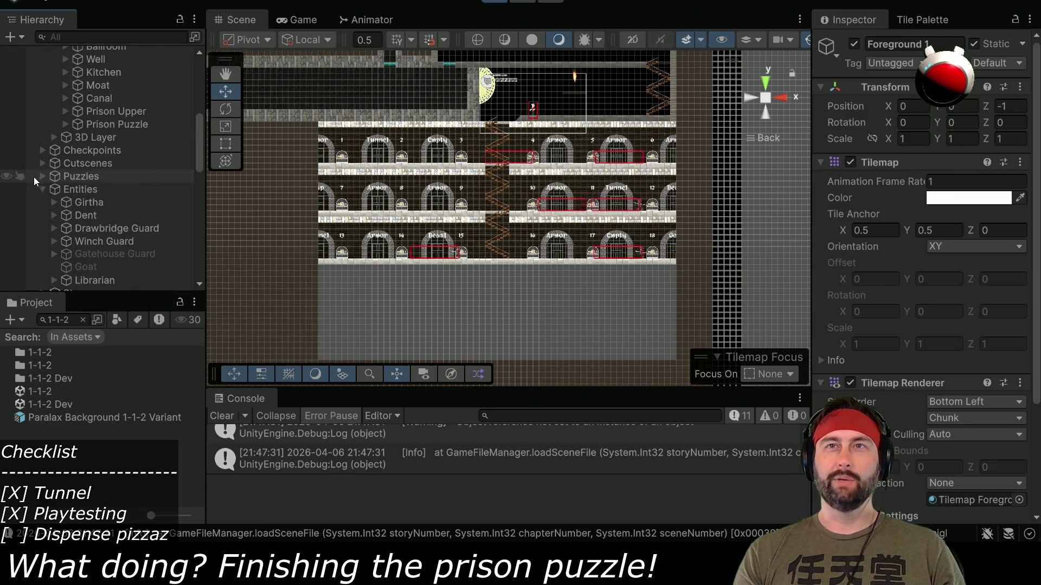
scroll(32, 163, "down", 6)
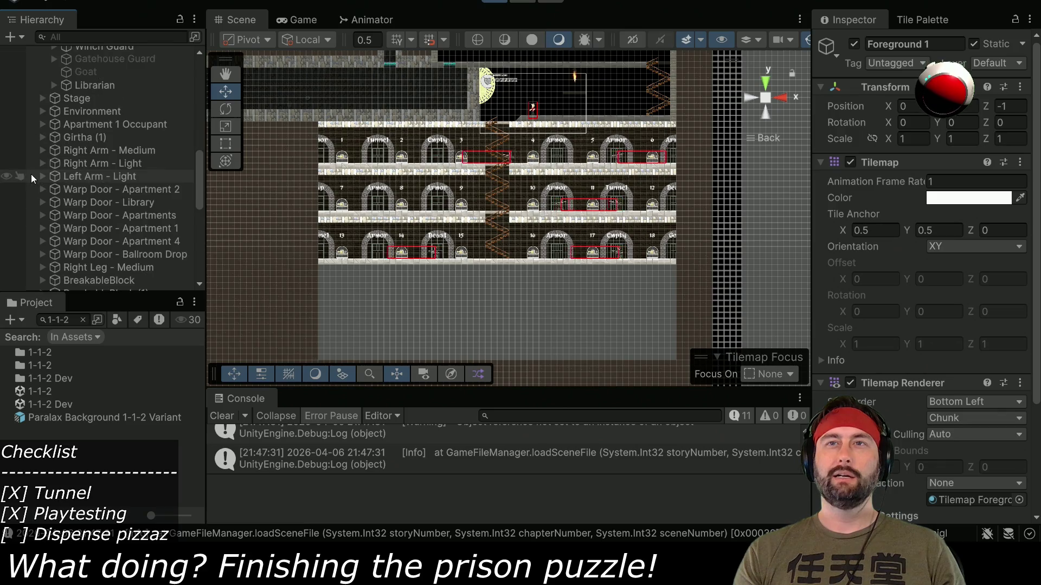
left_click(41, 99)
left_click(53, 111)
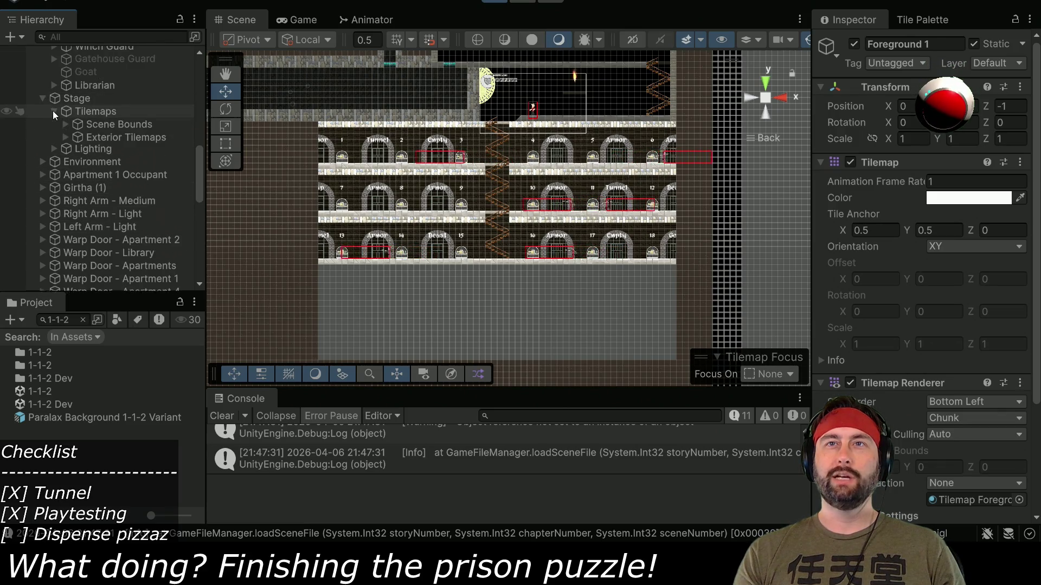
left_click(64, 137)
left_click(113, 201)
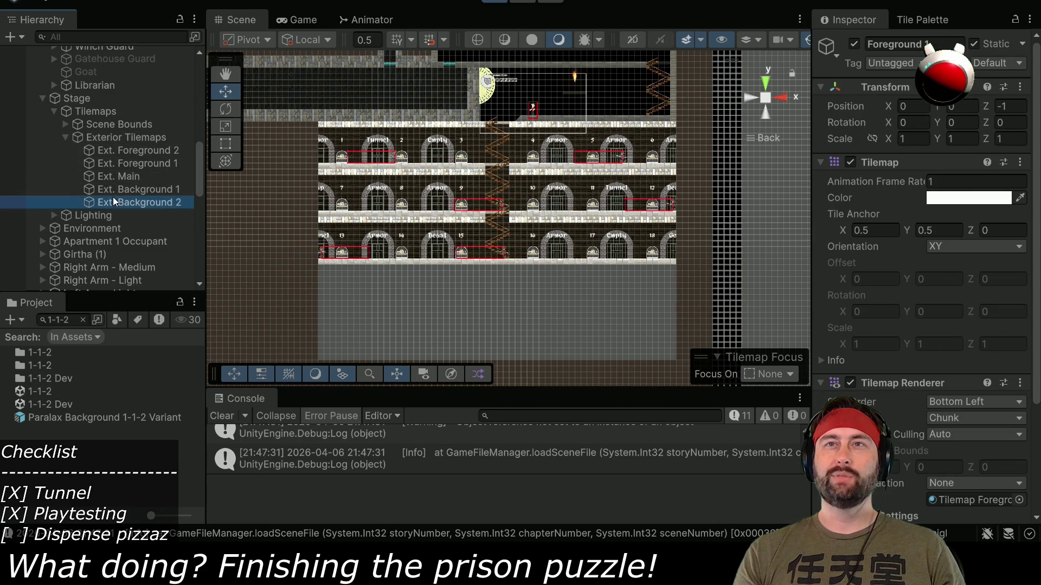
left_click(118, 151)
left_click(124, 163)
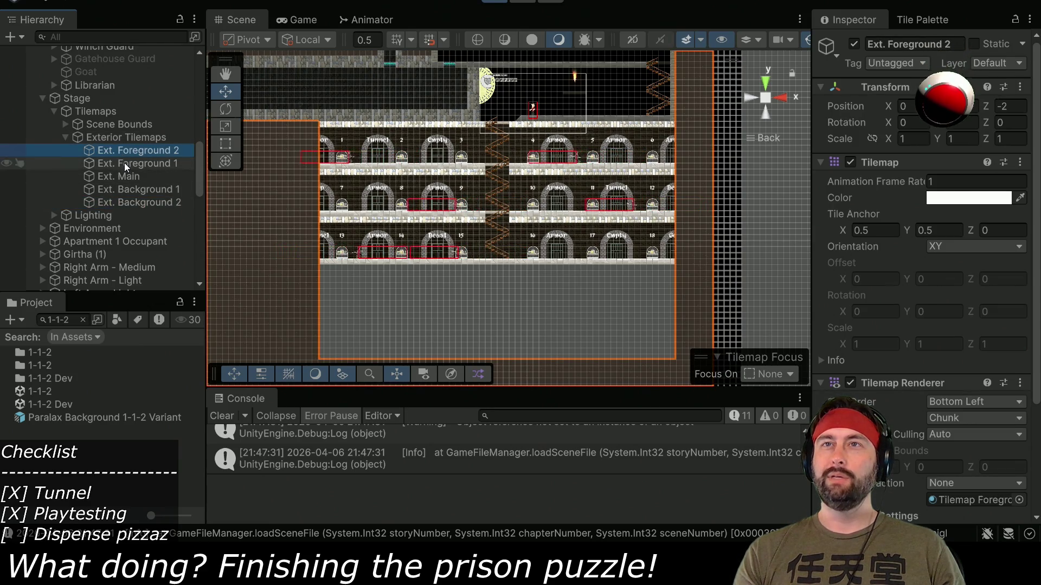
- Disable Ext. Foreground 2's Tilemap Renderer to reveal the prison, then view the running game
left_click(123, 154)
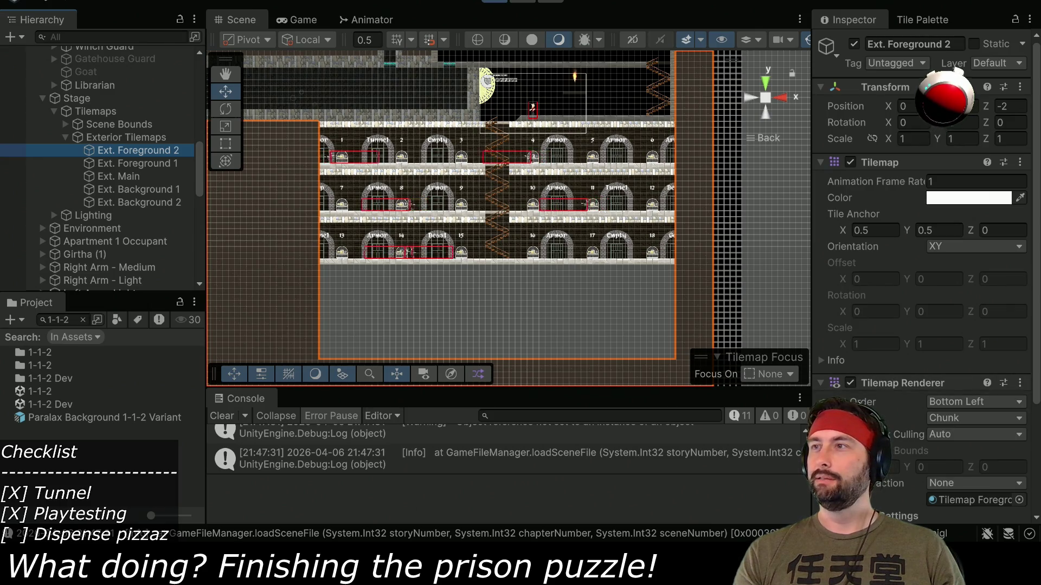
left_click(850, 383)
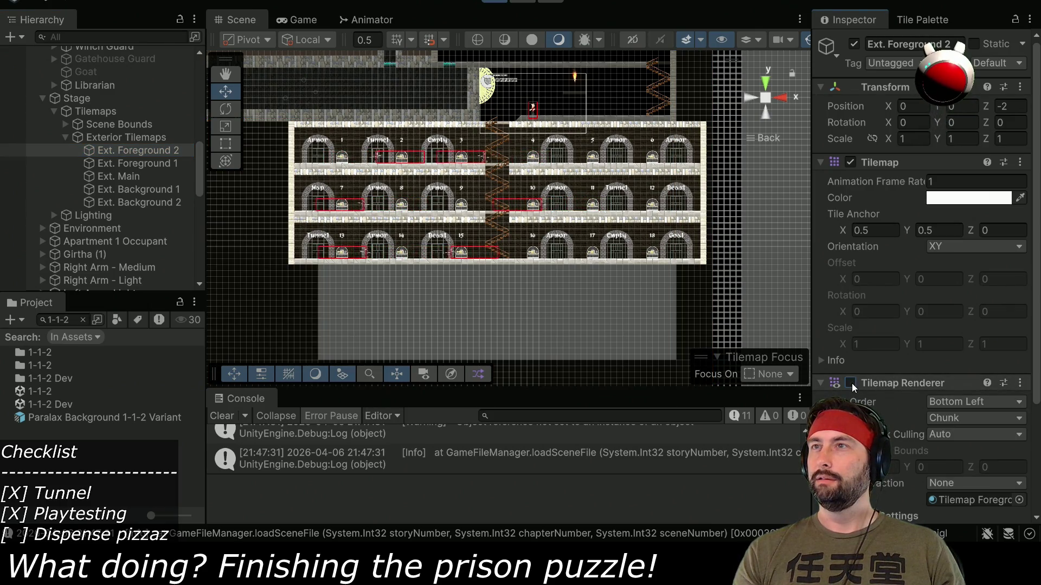
left_click(298, 24)
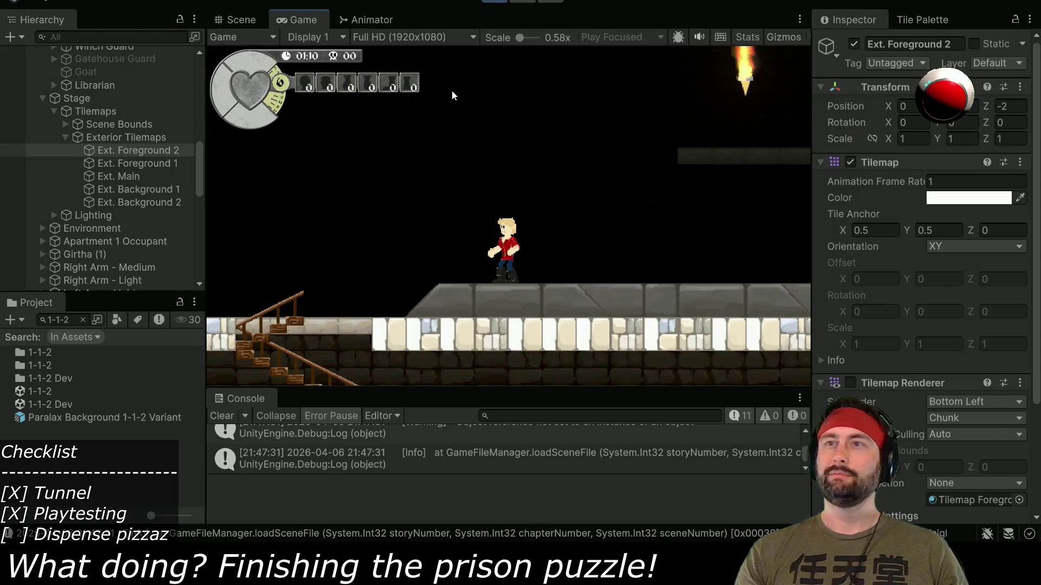
- Walk the hero down the zig-zag prison staircase toward the Armor cell and back
key("Right")
key("Left")
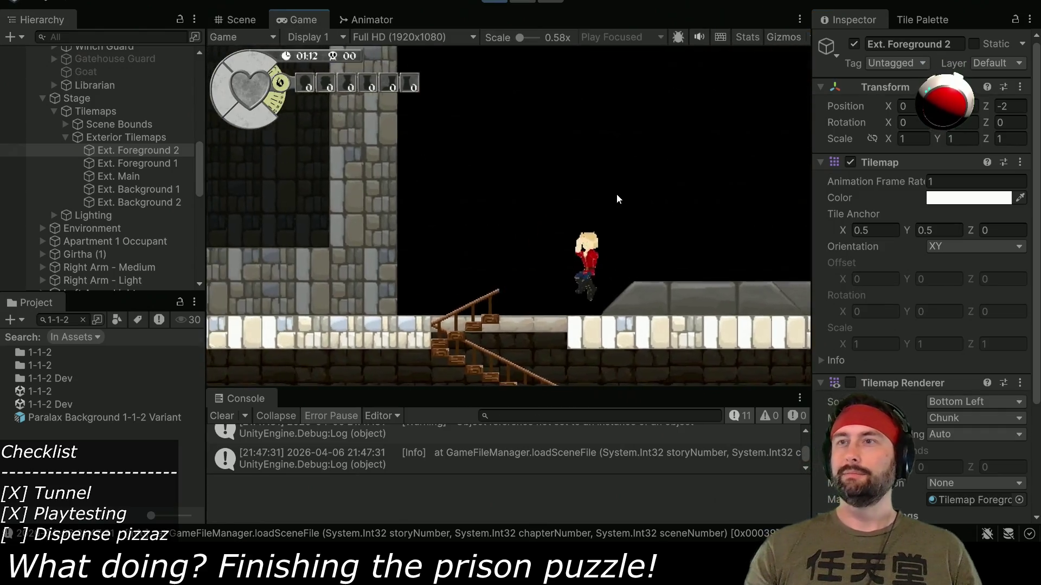
key("Down")
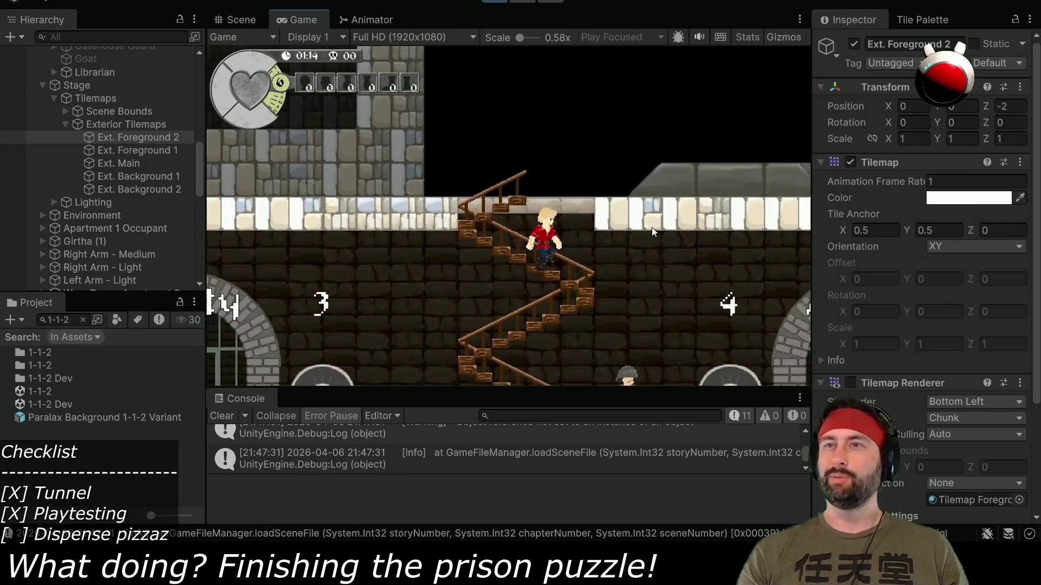
key("Right")
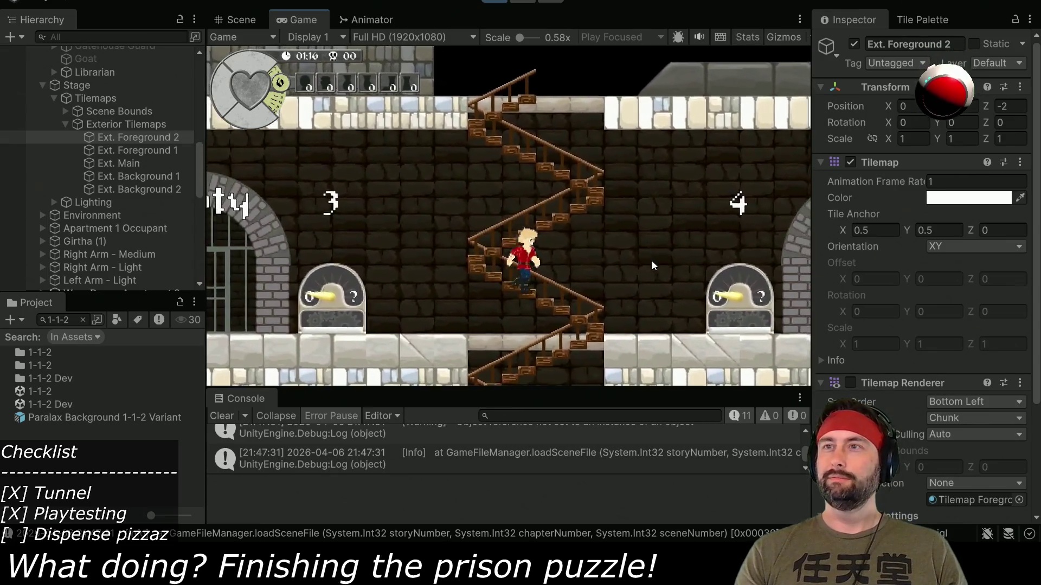
key("Left")
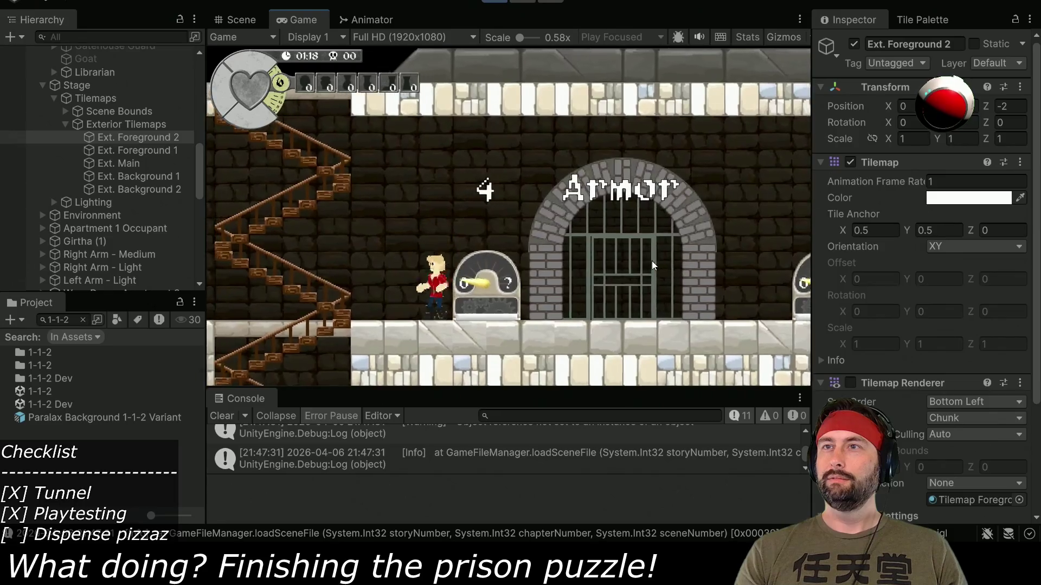
key("Up")
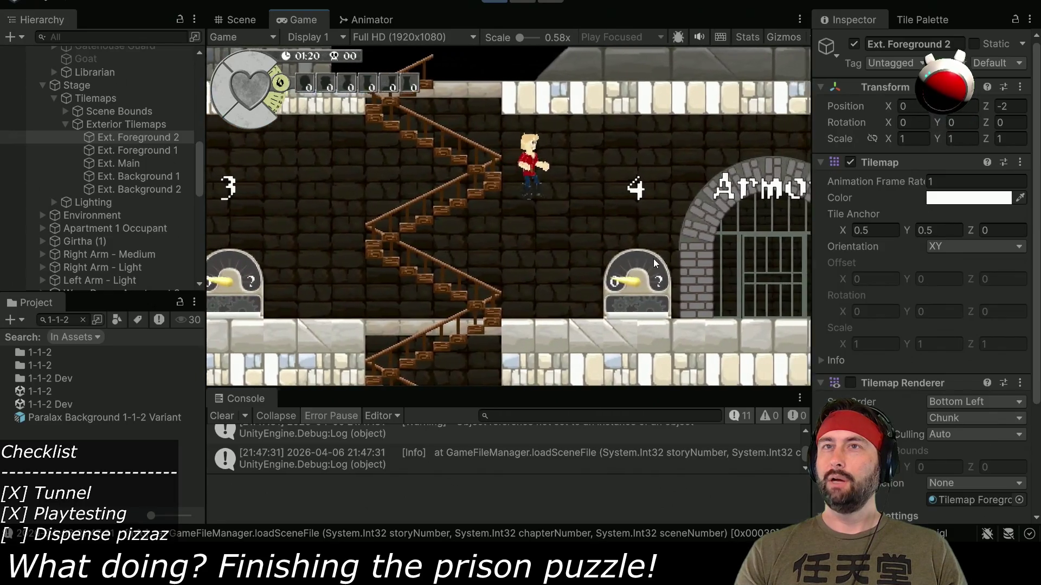
key("Down")
key("Left")
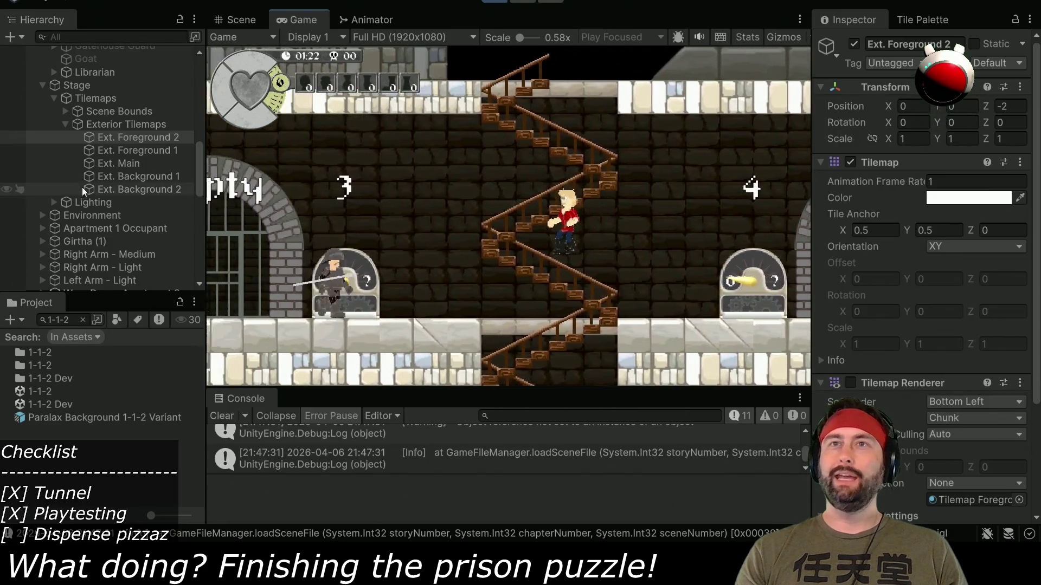
- Inspect the Prison Puzzle, Prison Upper and Canal triggers in the Hierarchy
scroll(86, 163, "up", 5)
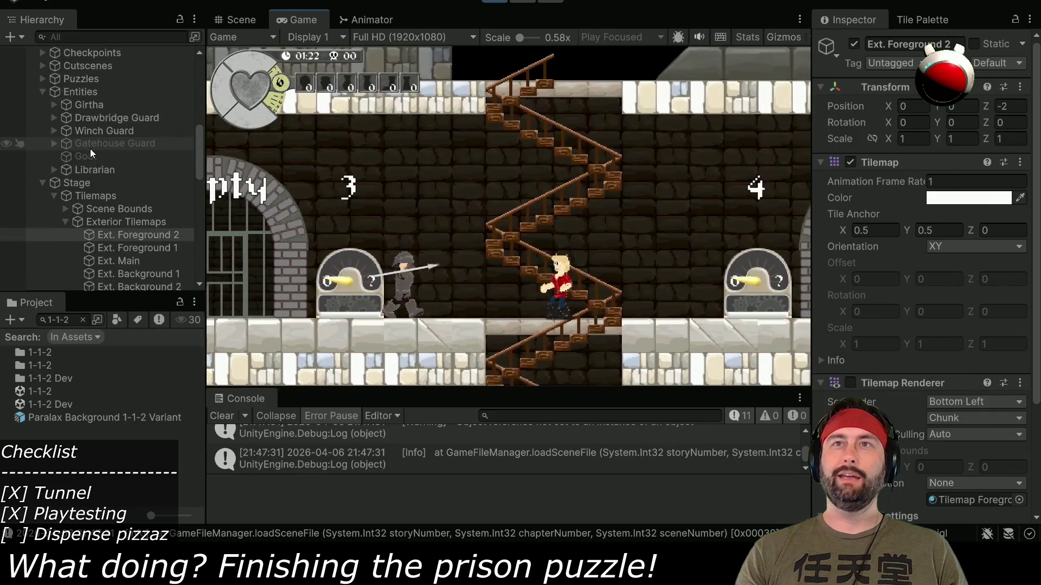
left_click(98, 125)
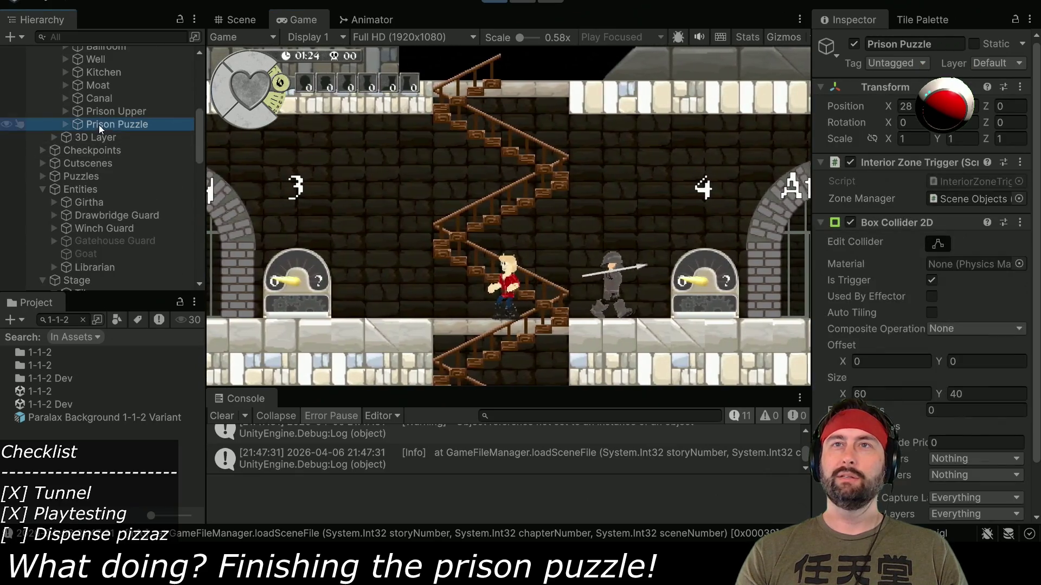
left_click(90, 112)
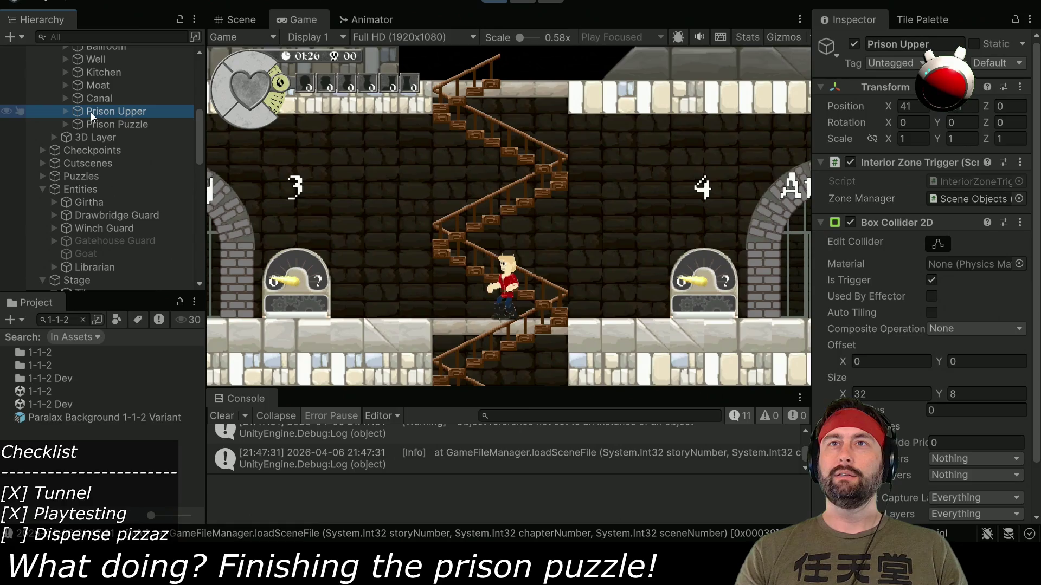
left_click(89, 102)
left_click(85, 114)
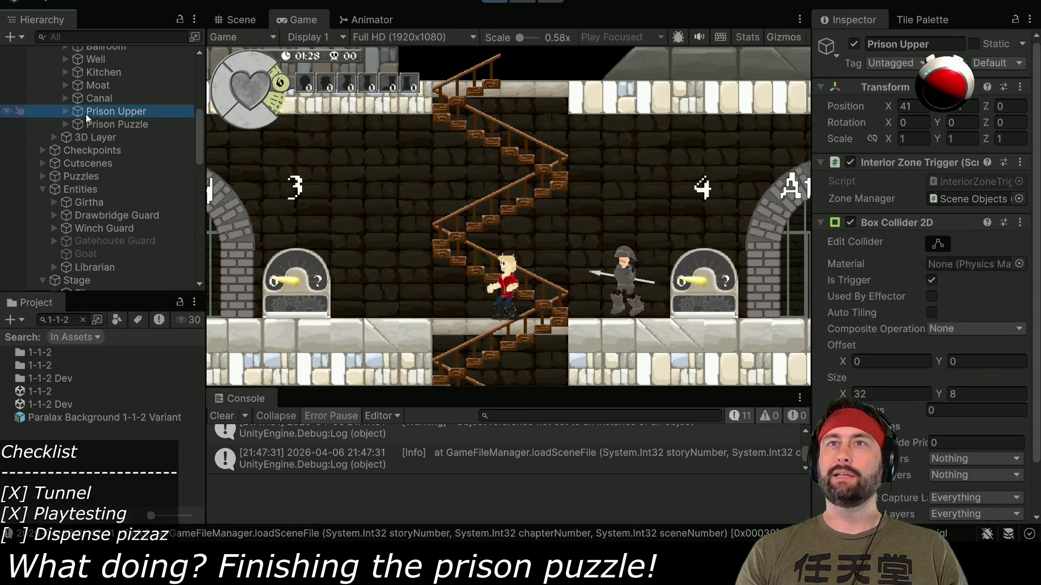
- Put Prison Upper on layer 13: Interactable and answer the Change Layer prompt
left_click(997, 63)
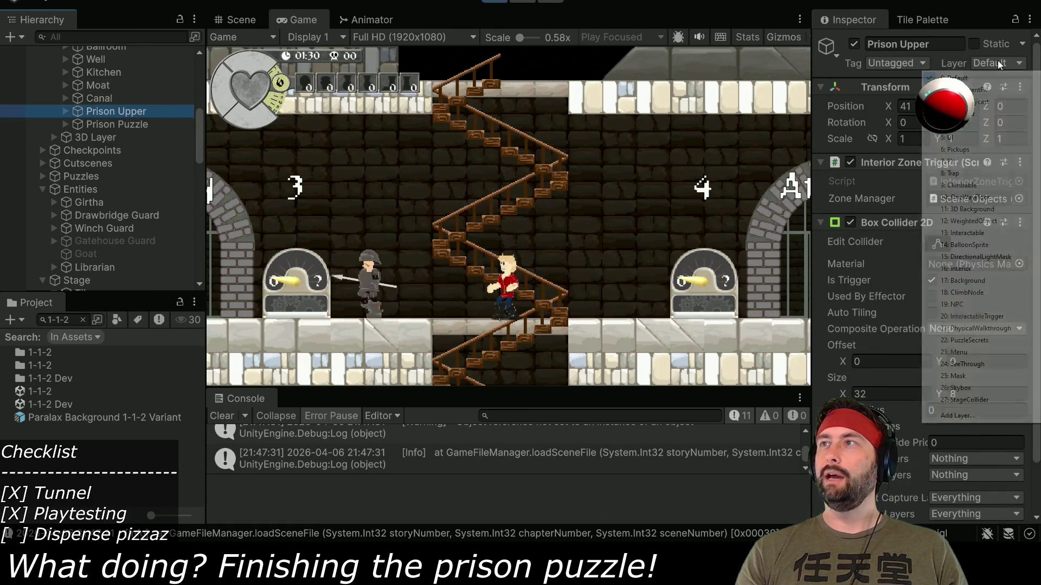
left_click(970, 233)
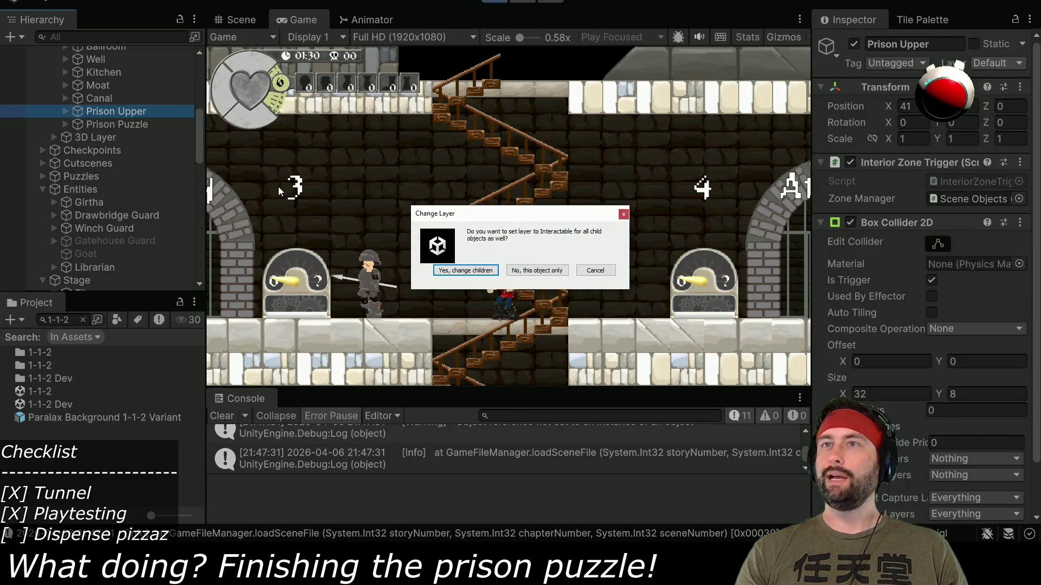
left_click(473, 274)
- Put Prison Puzzle on layer 13: Interactable and confirm the layer change
left_click(116, 124)
left_click(1011, 64)
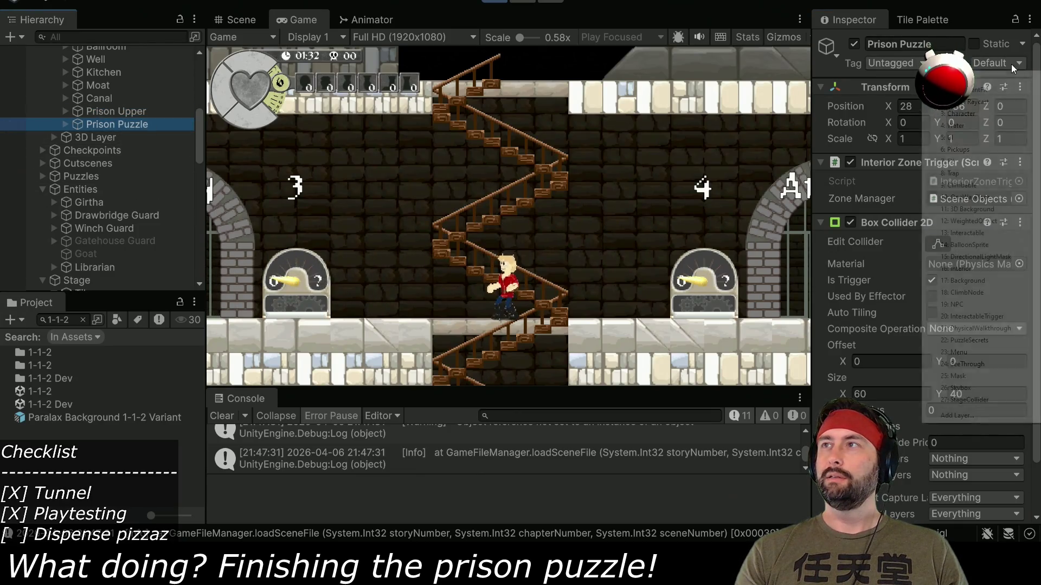
left_click(958, 234)
left_click(545, 271)
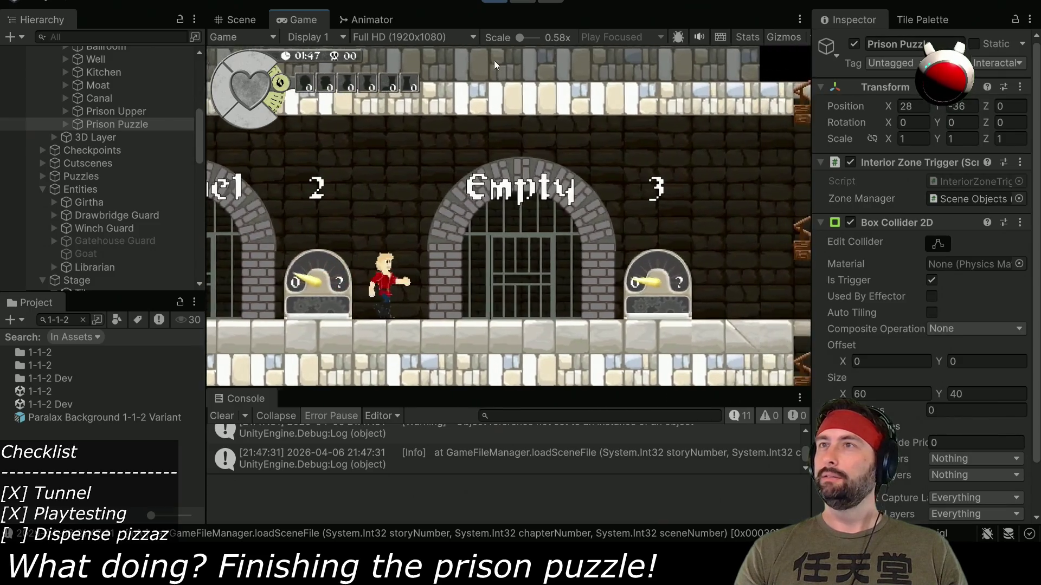
- Stop Play mode and set Prison Puzzle to the Interior layer, this object only
left_click(493, 2)
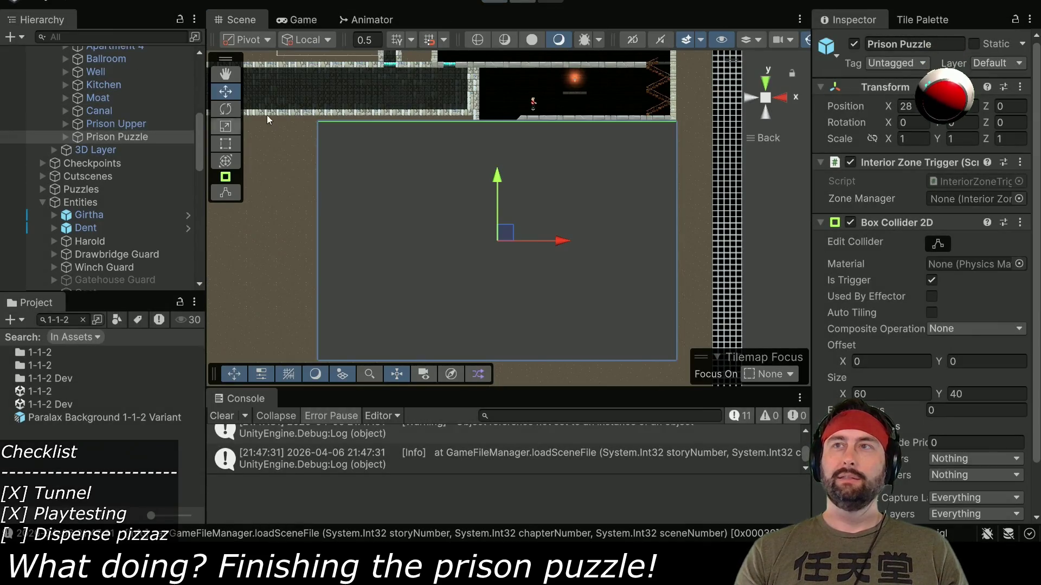
left_click(133, 125)
left_click(135, 136)
left_click(996, 64)
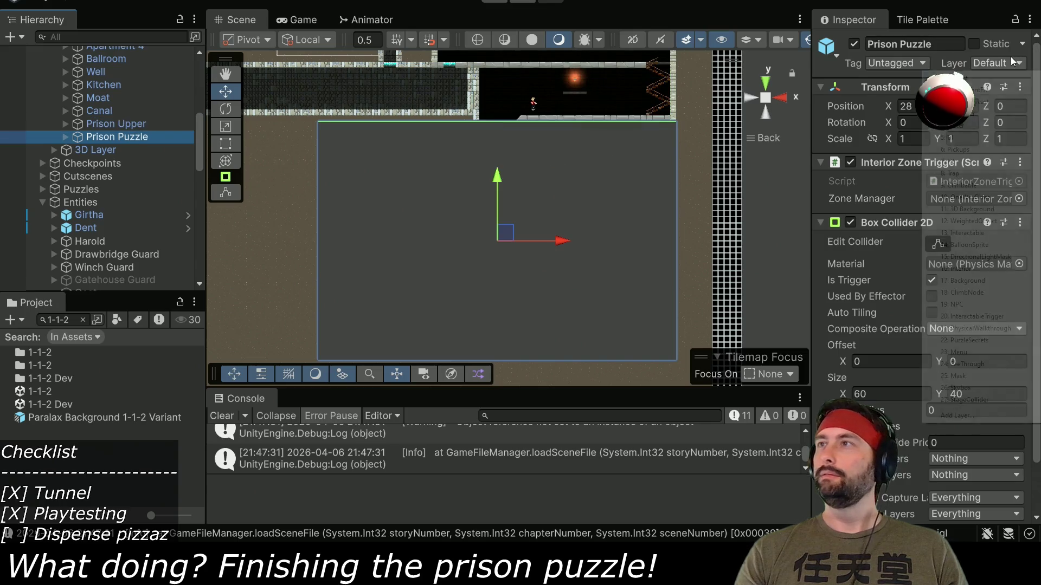
left_click(969, 269)
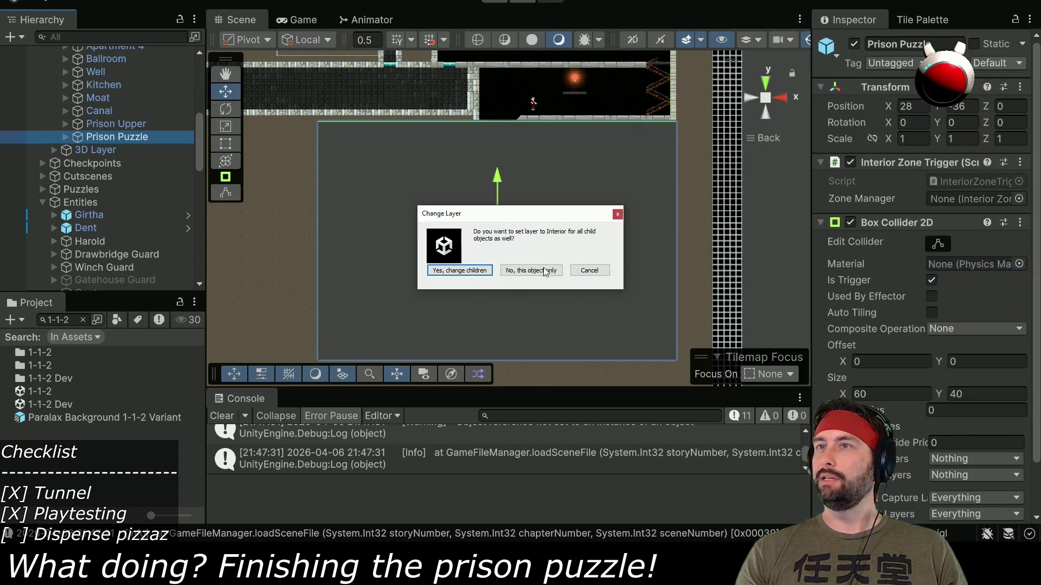
left_click(528, 270)
- Set Prison Upper to the Interior layer, this object only, and clear the 1-1-2 asset search
left_click(116, 123)
left_click(997, 63)
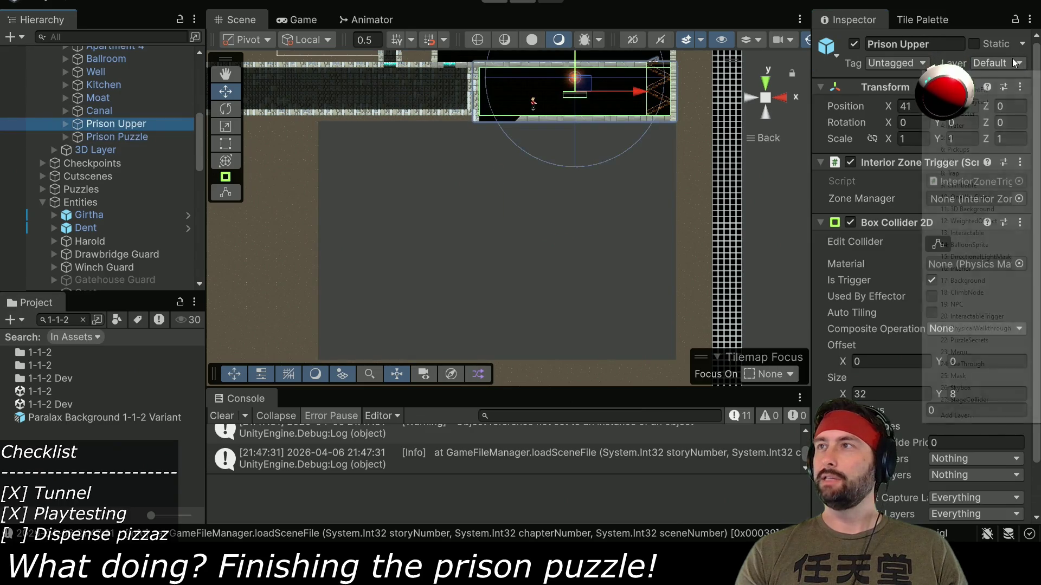
left_click(969, 268)
left_click(531, 271)
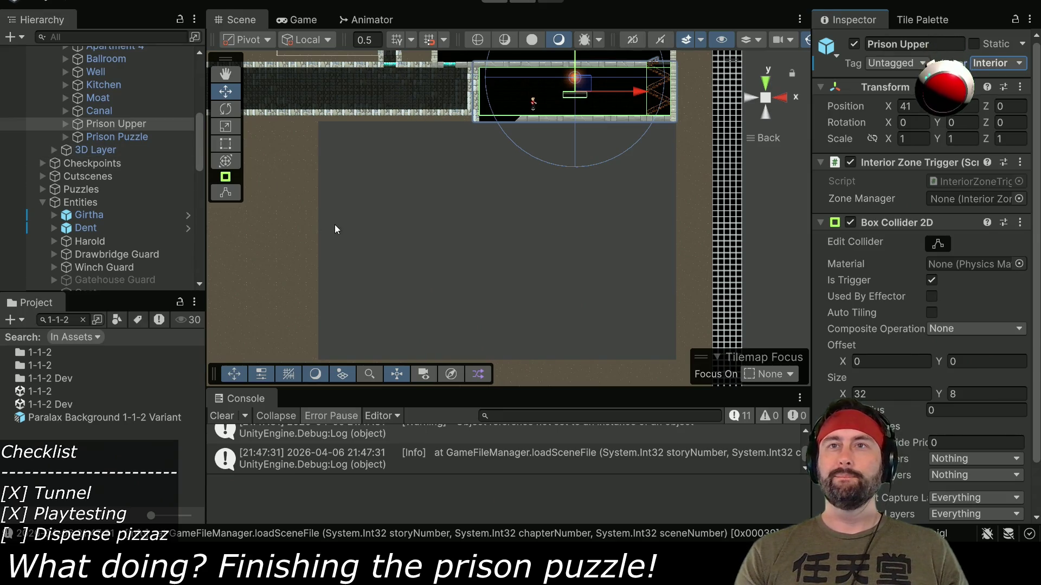
scroll(116, 242, "down", 5)
scroll(116, 237, "up", 10)
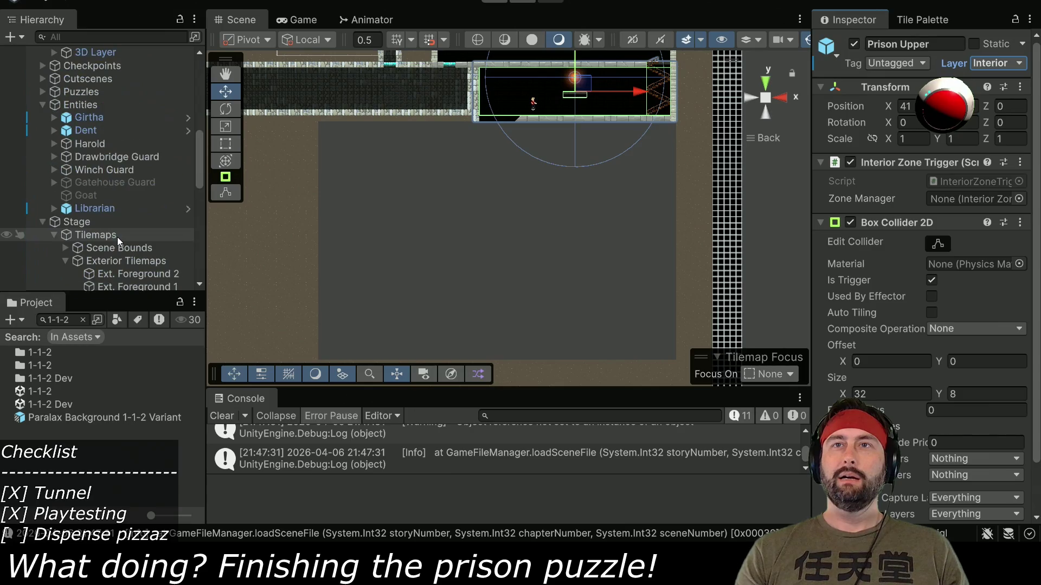
scroll(525, 162, "down", 5)
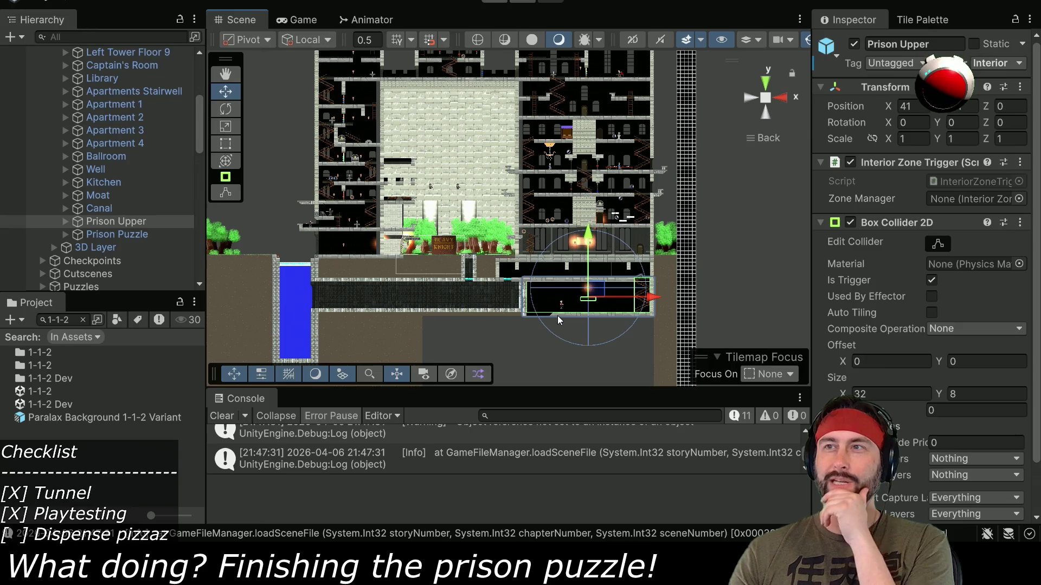
left_click(83, 320)
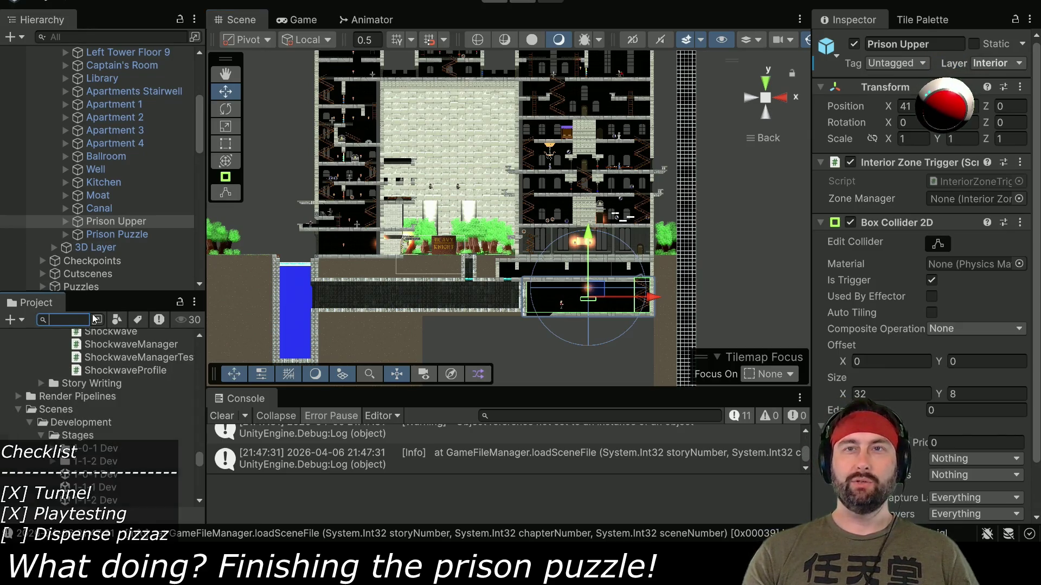
- Search 'puzz', open the Prison Puzzle Dev scene, select Prison Area, then switch to Affinity Designer
type("puzz")
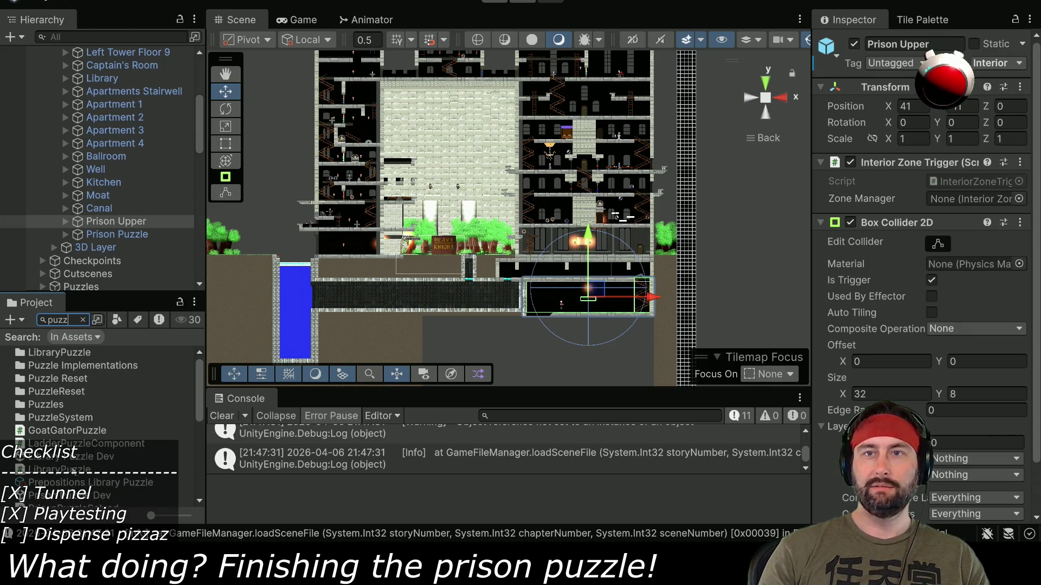
double_click(80, 496)
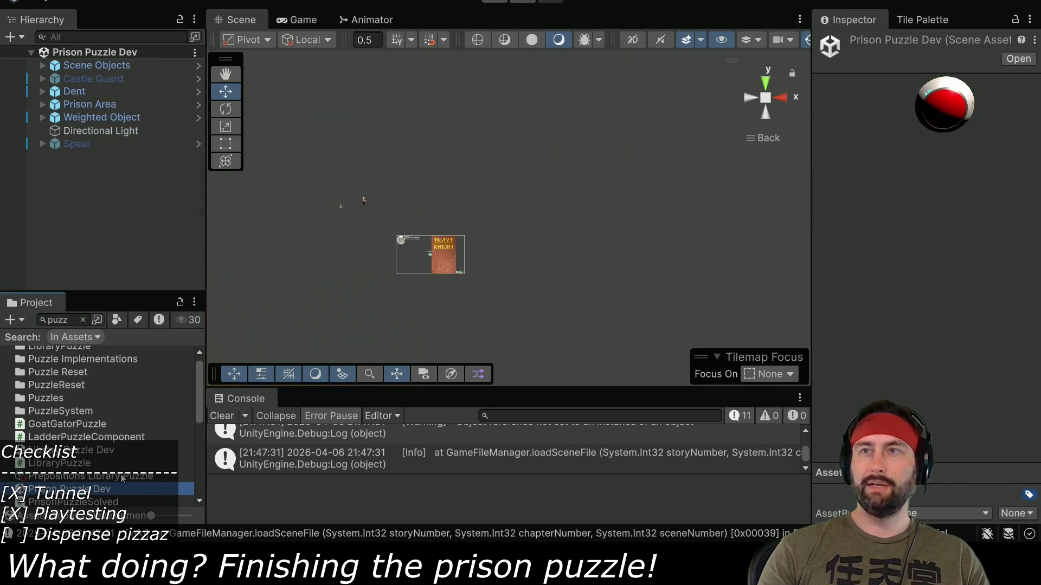
left_click(87, 104)
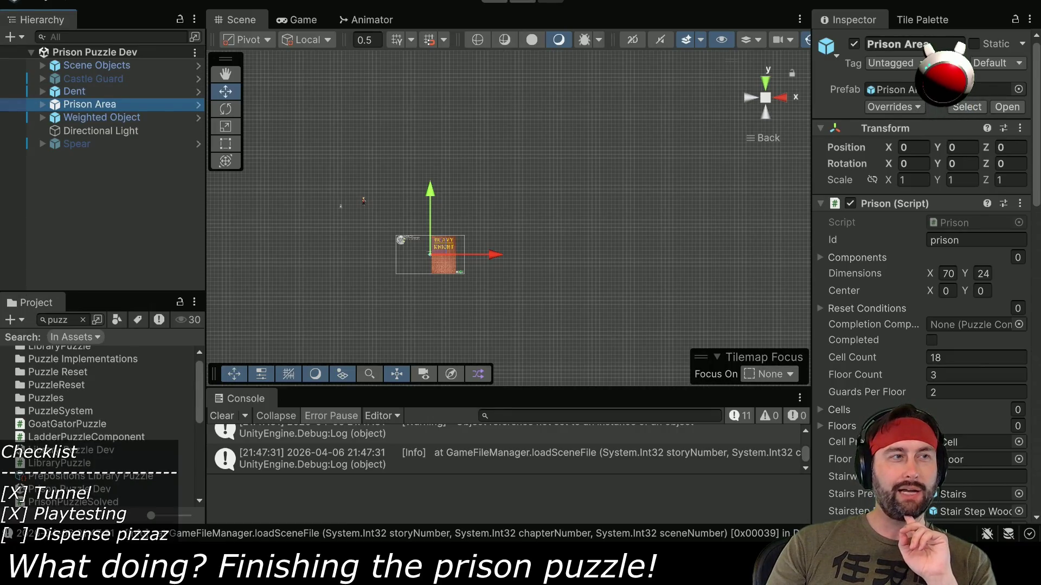
key("alt+Tab")
scroll(609, 347, "down", 2)
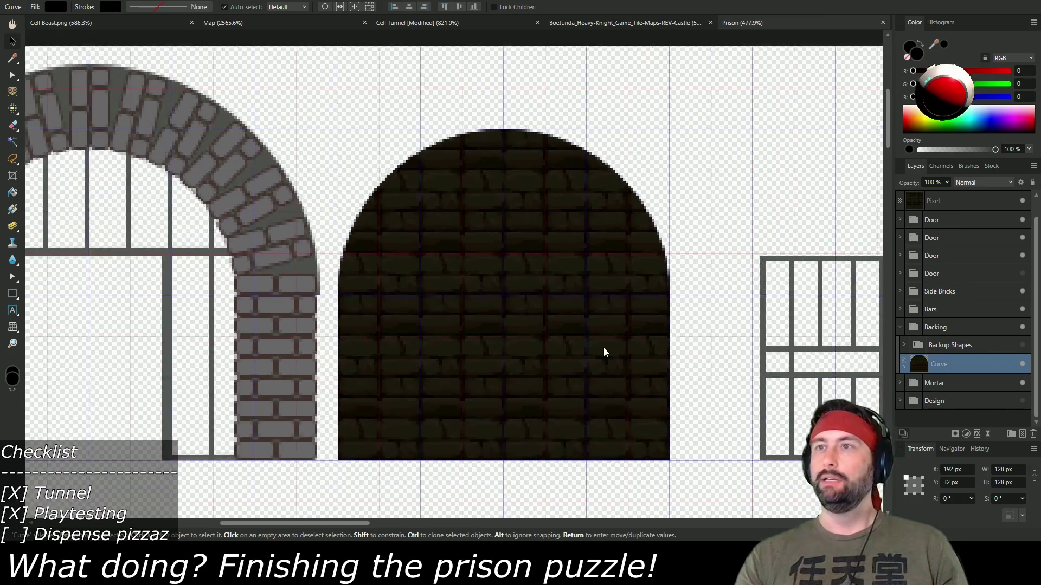
- Move the brick-textured Curve arch down and align it under the upper arch
left_click(1023, 347)
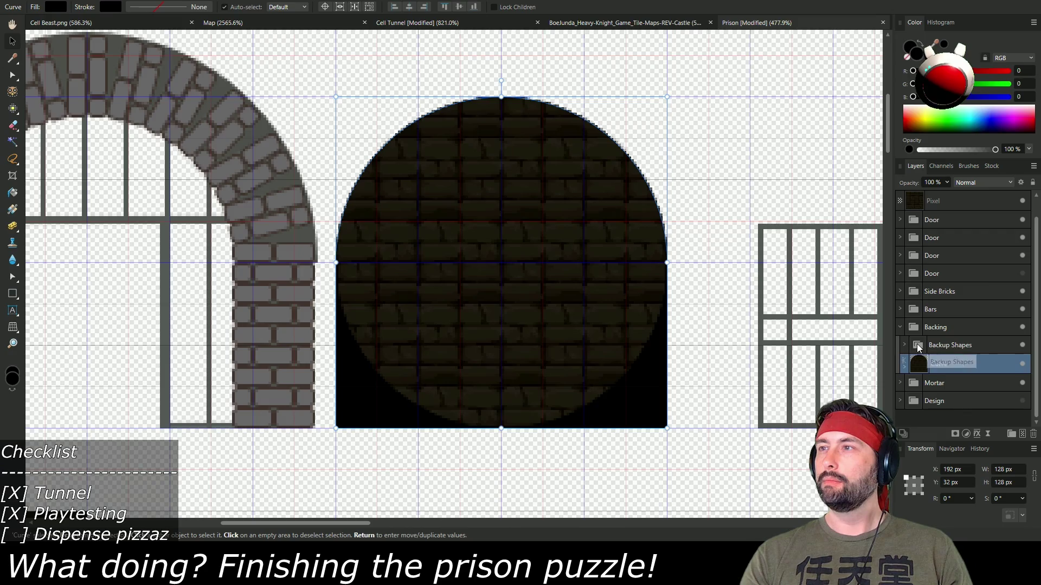
scroll(723, 368, "down", 2)
mouse_move(677, 423)
left_mouse_down()
mouse_move(643, 399)
mouse_move(486, 400)
mouse_move(529, 375)
left_mouse_up()
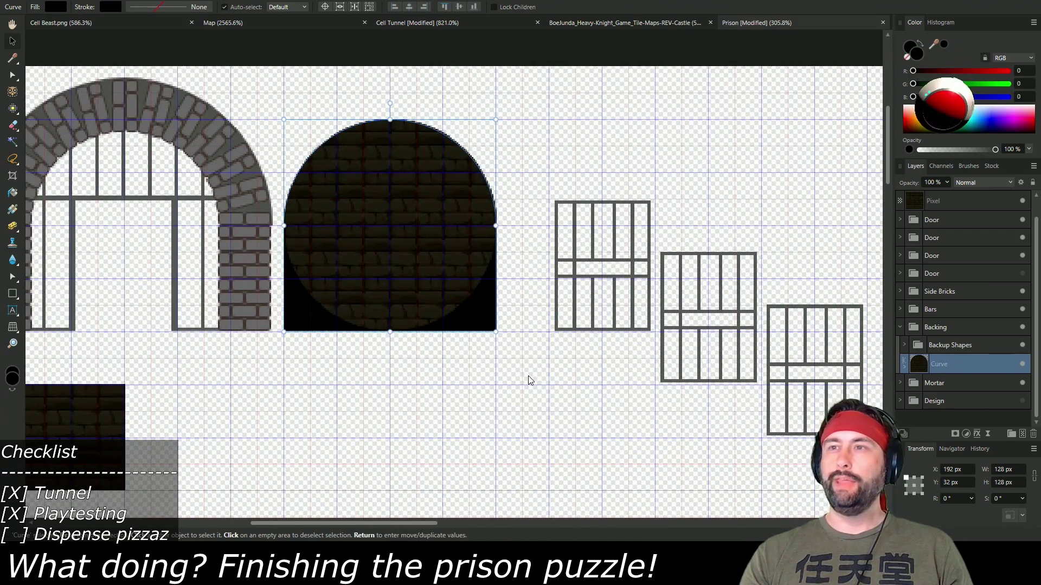
scroll(527, 376, "down", 1)
scroll(518, 382, "left", 2)
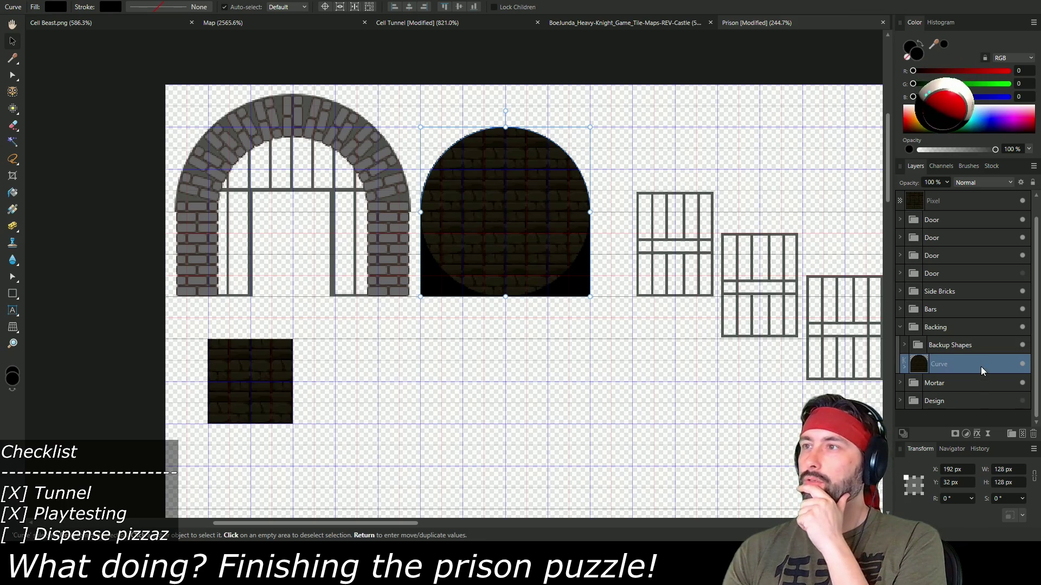
left_click(944, 348)
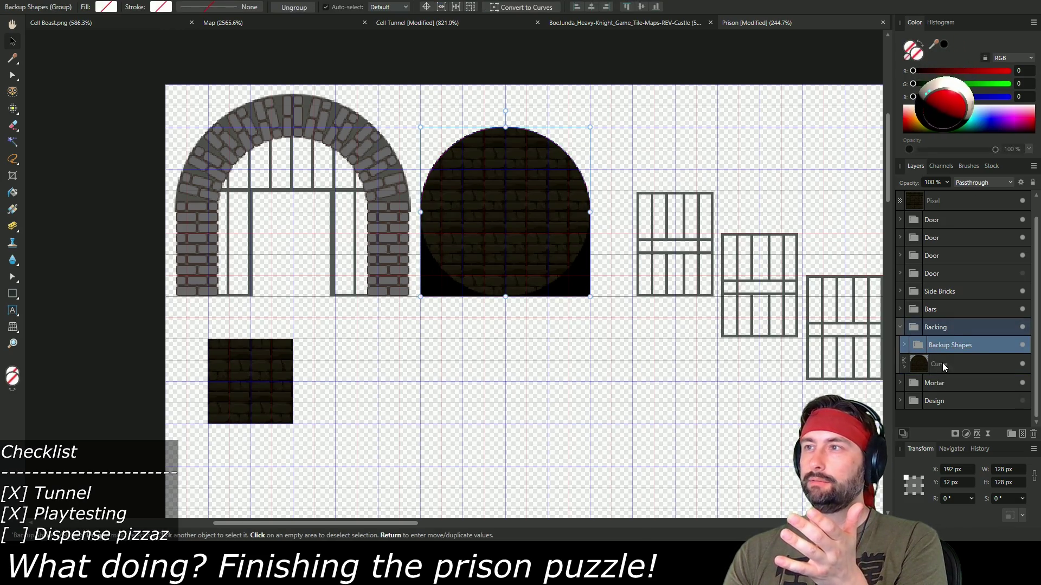
left_click(942, 364)
left_click(903, 367)
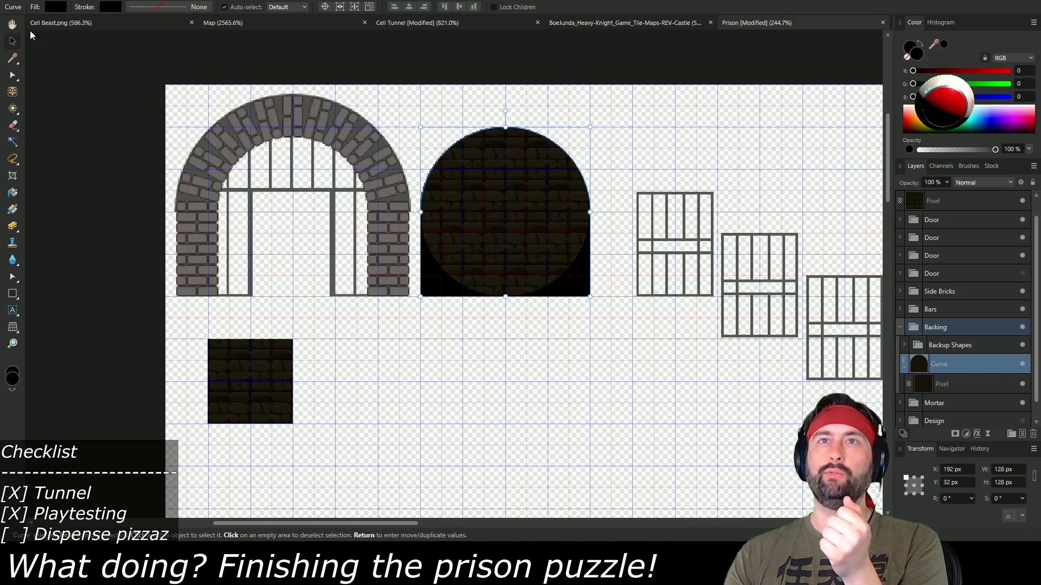
left_click_drag(535, 232, 522, 402)
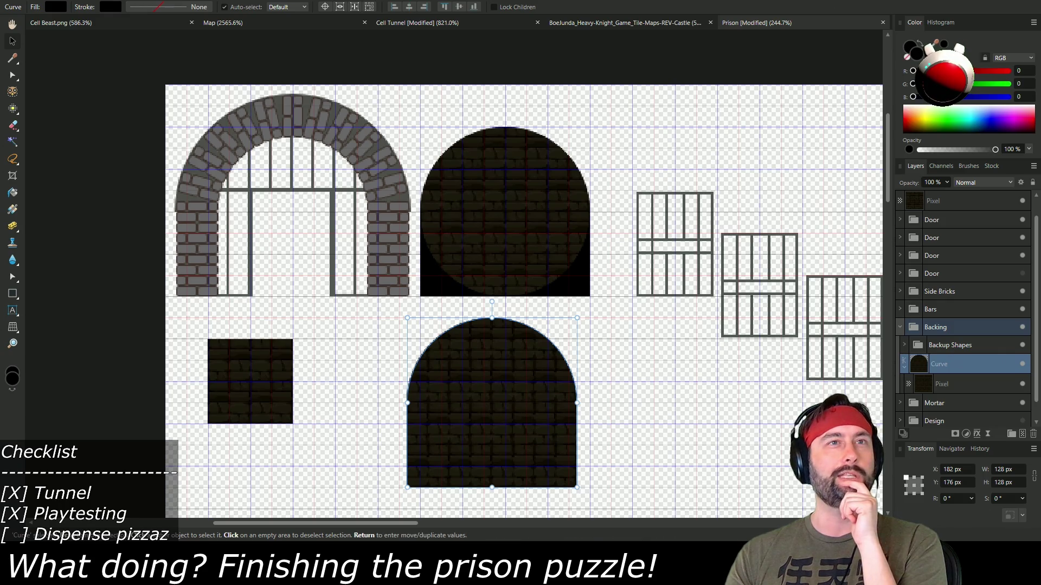
mouse_move(499, 399)
left_mouse_down()
mouse_move(517, 399)
mouse_move(508, 403)
left_mouse_up()
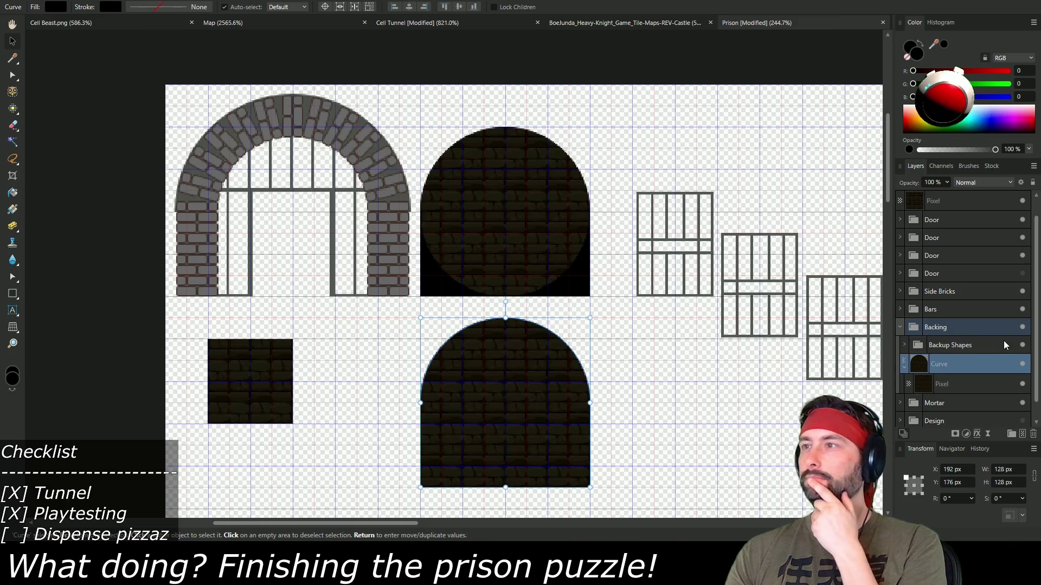
- Delete the Pixel layer under Ellipse in Backup Shapes, leaving the upper arch plain black
left_click(938, 351)
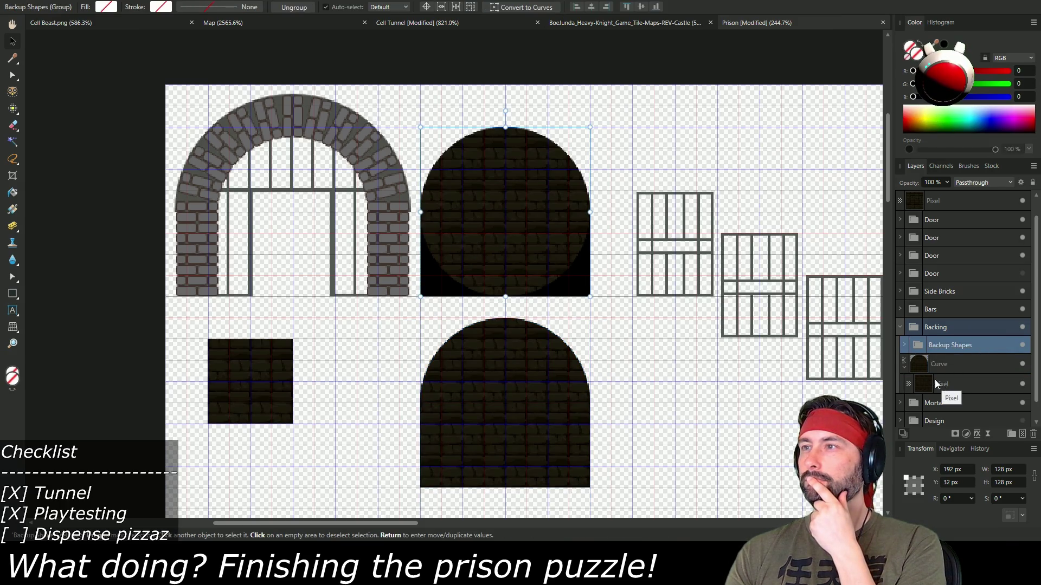
left_click(903, 345)
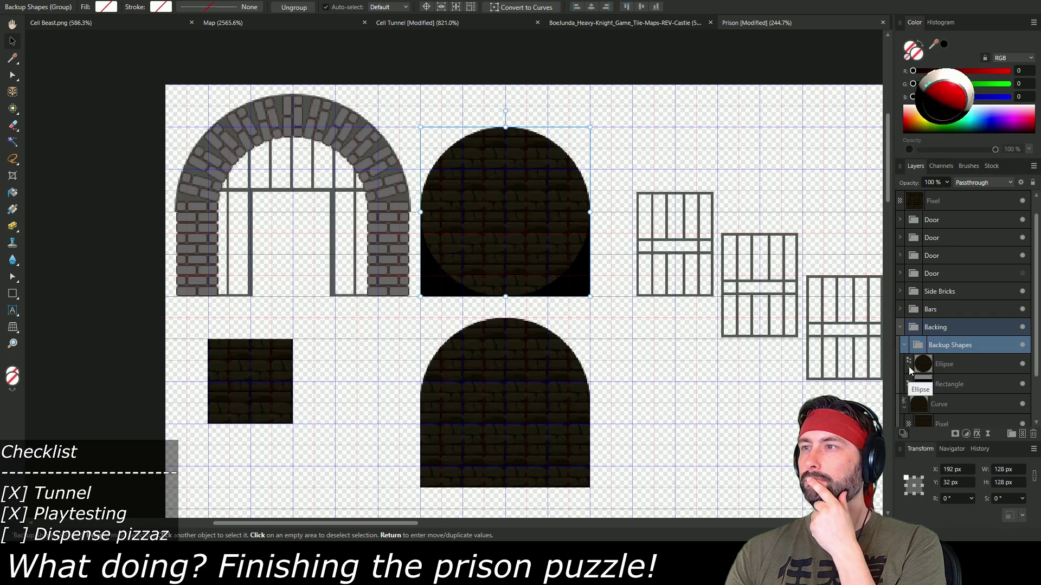
left_click(968, 388)
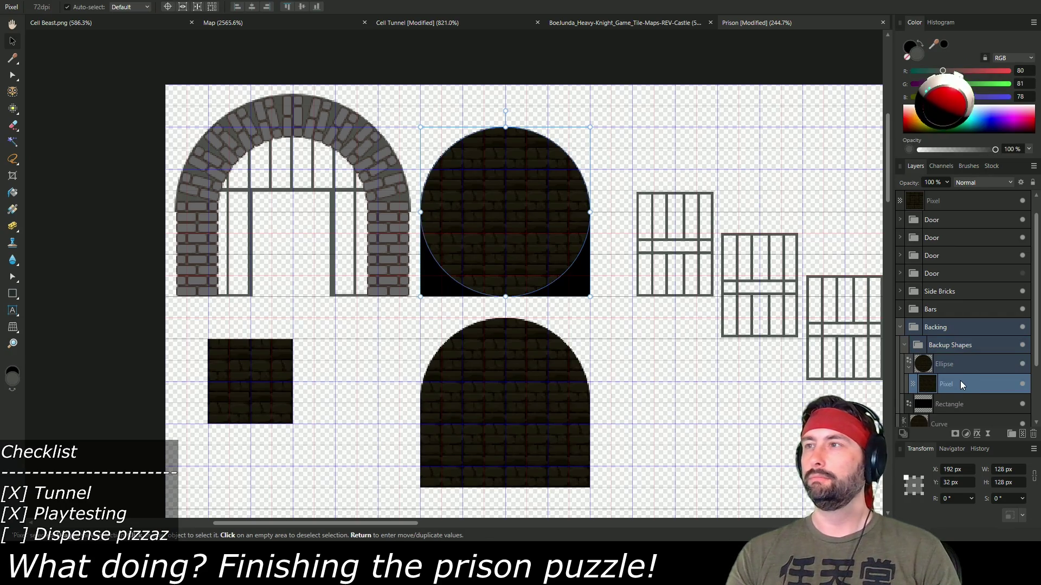
key("Delete")
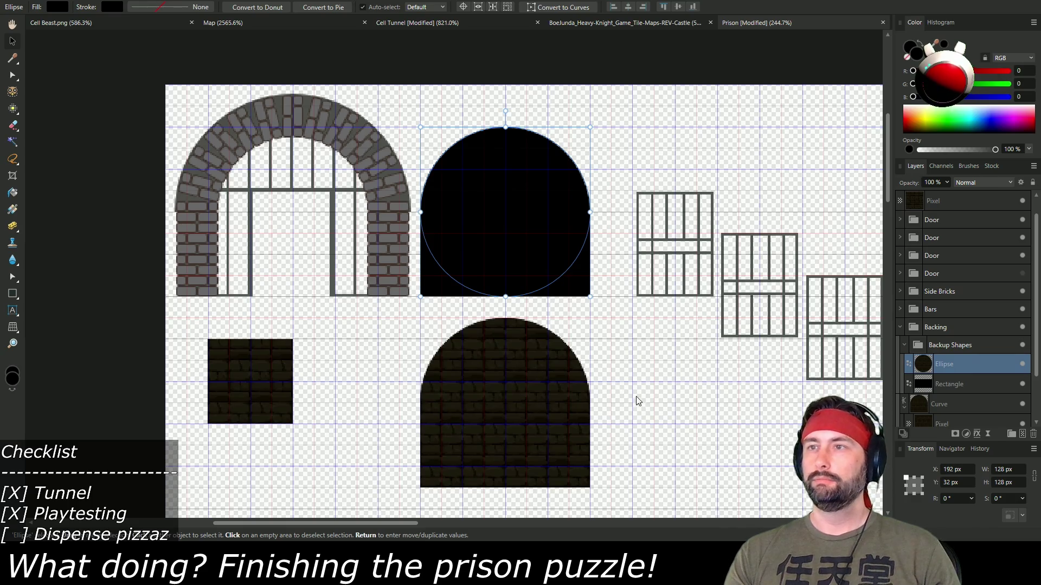
- Save the Prison document and start an image export from the File menu
scroll(943, 393, "down", 2)
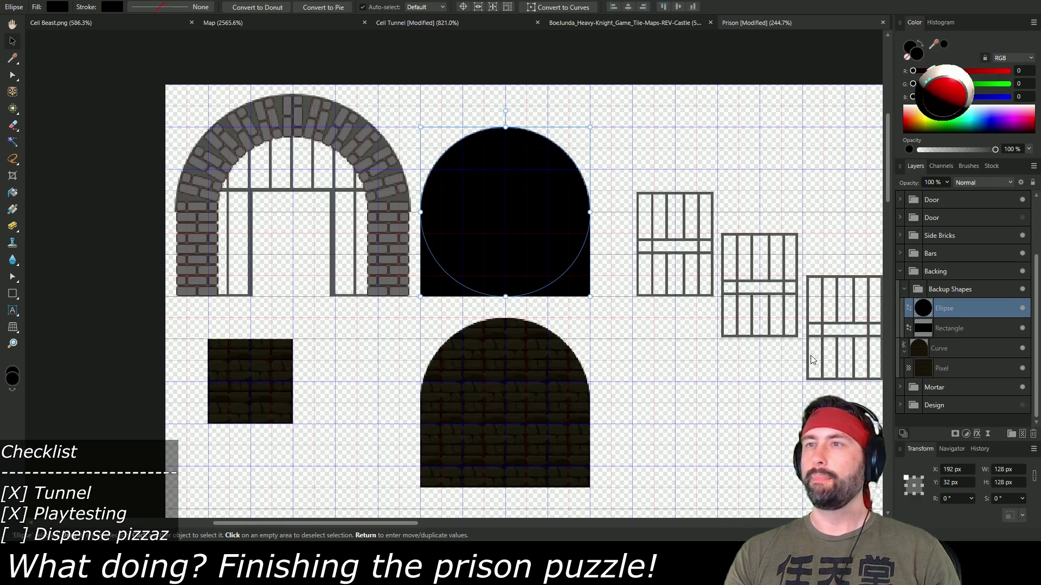
key("ctrl+s")
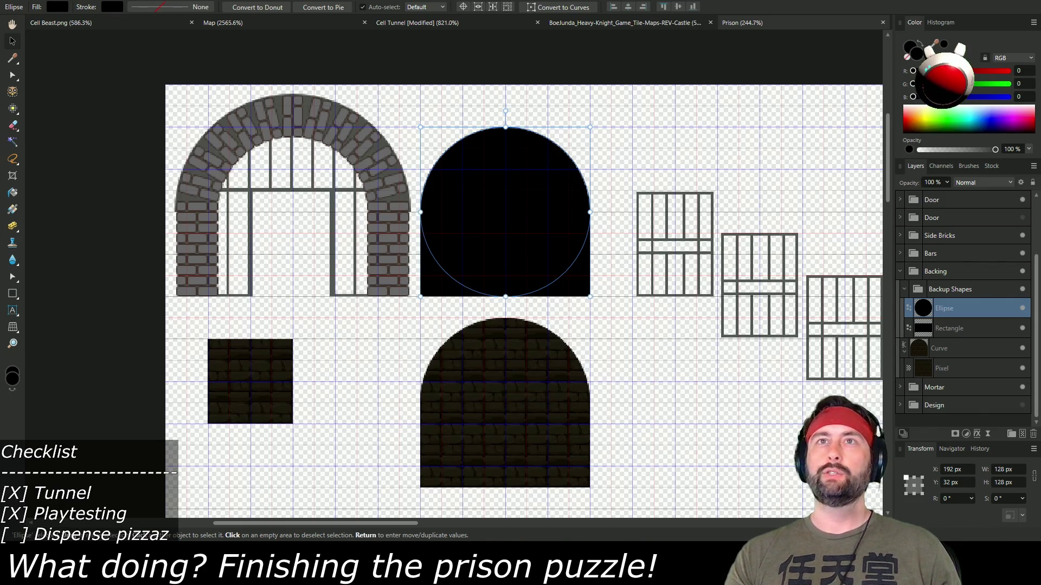
left_click(35, 0)
left_click(74, 245)
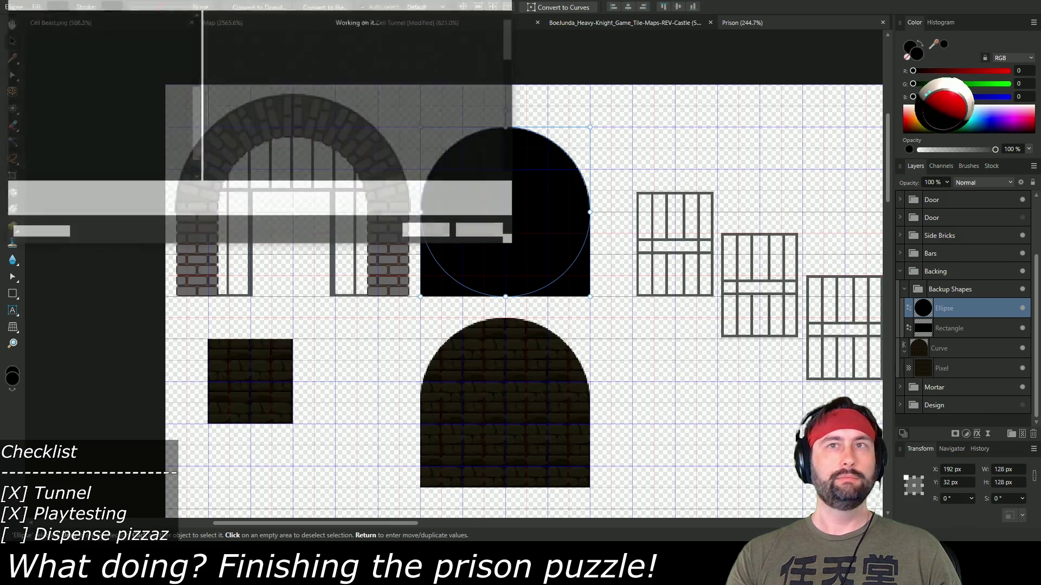
- Export over Prison Door Sprites.png, confirming the replacement
scroll(393, 149, "down", 5)
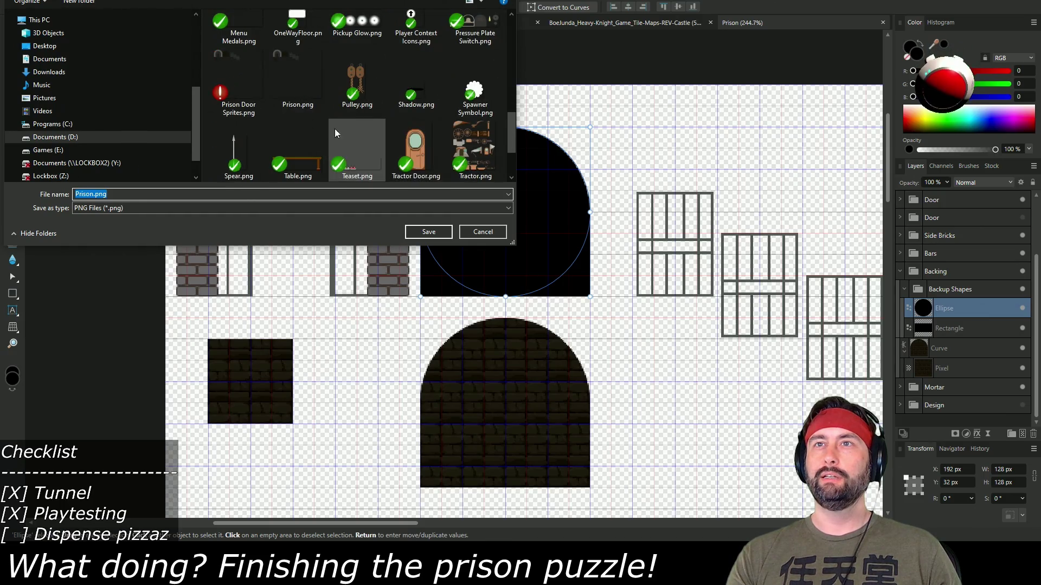
double_click(250, 107)
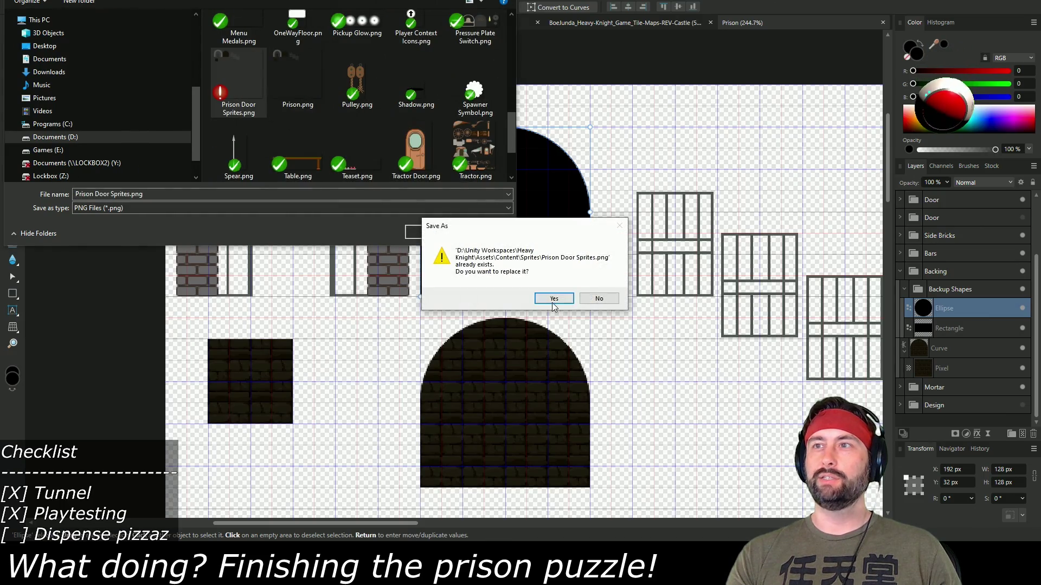
left_click(552, 300)
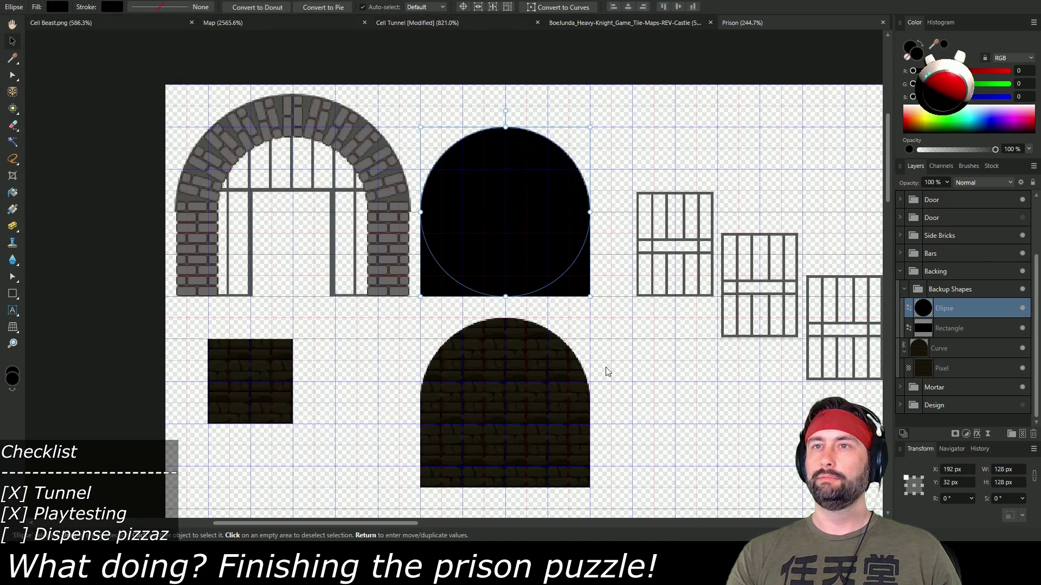
- Move the lower textured arch down to Y 192 px
left_click(958, 372)
left_click(956, 344)
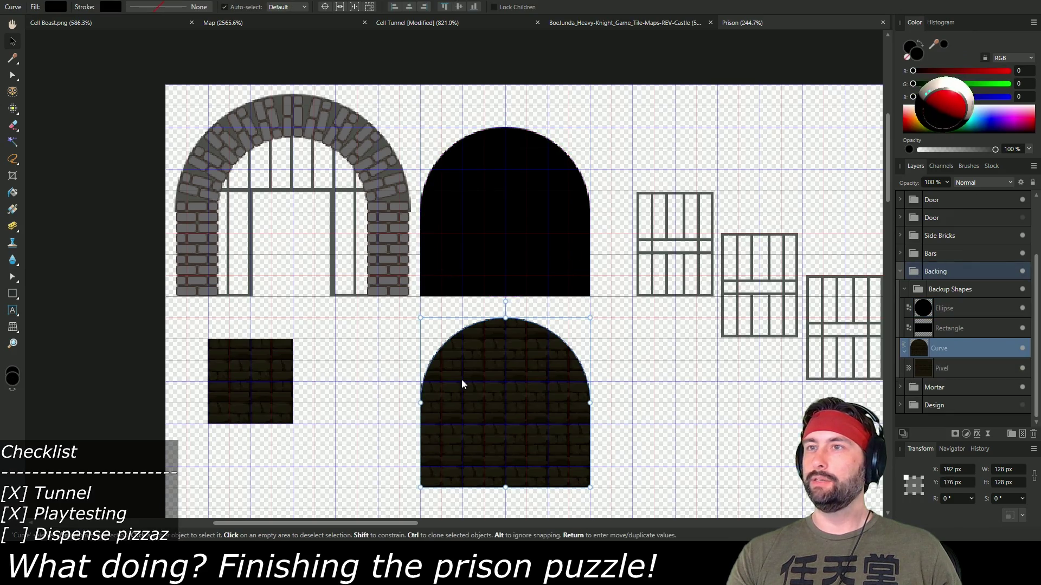
left_click_drag(515, 386, 513, 411)
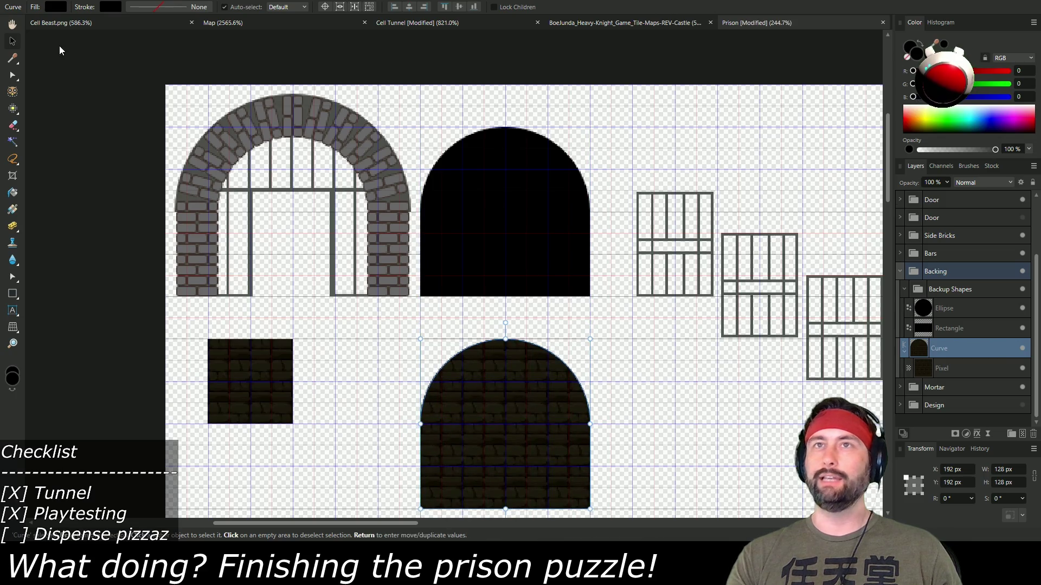
- Re-export the image over Prison Door Sprites.png, confirming the replacement
key("alt+f")
left_click(282, 325)
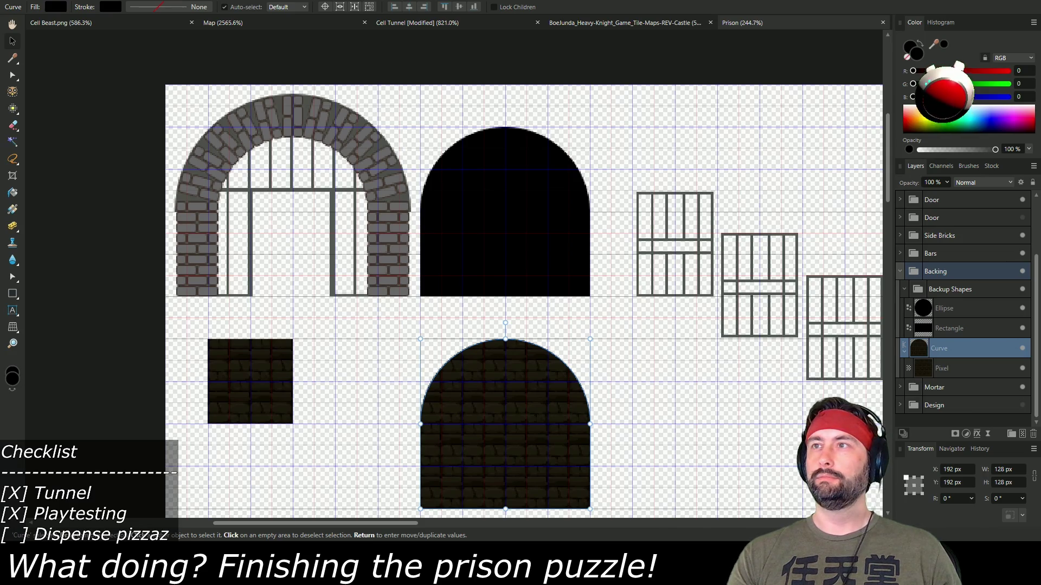
scroll(386, 180, "down", 5)
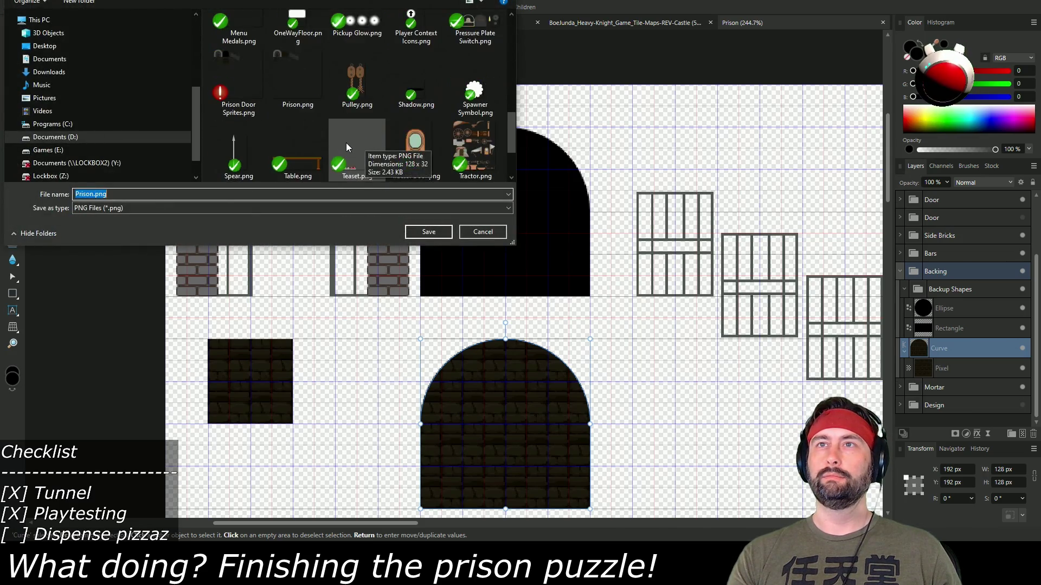
left_click(259, 92)
double_click(259, 93)
left_click(564, 301)
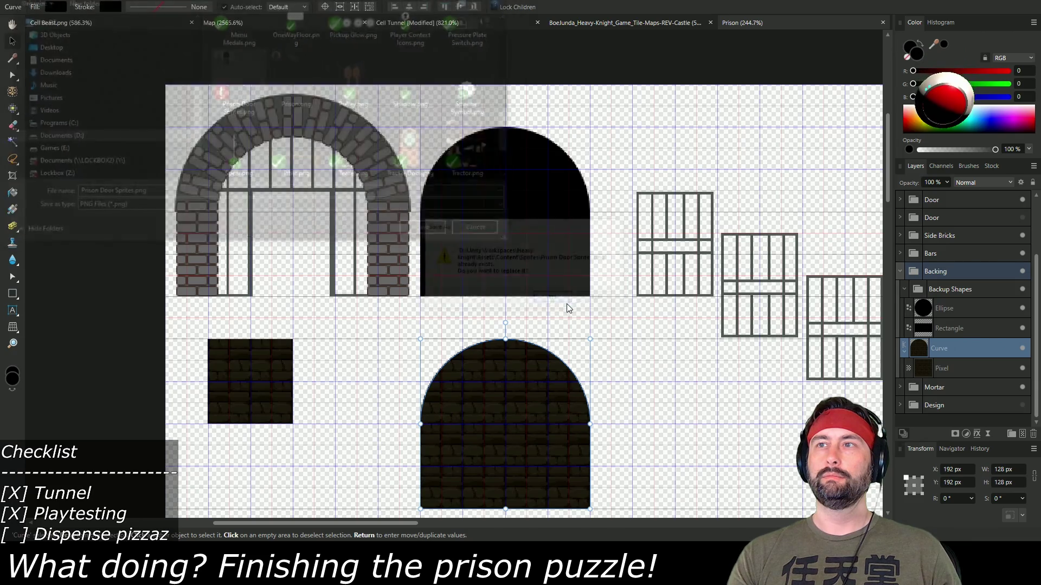
- Switch back to the Unity editor window via Win+Tab
key("super+Tab")
key("Right")
key("Return")
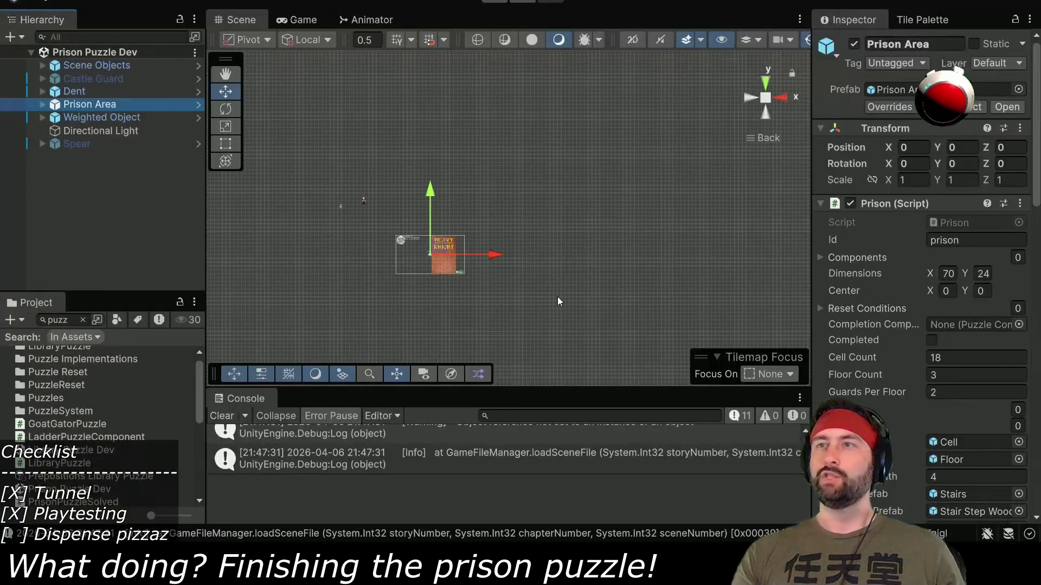
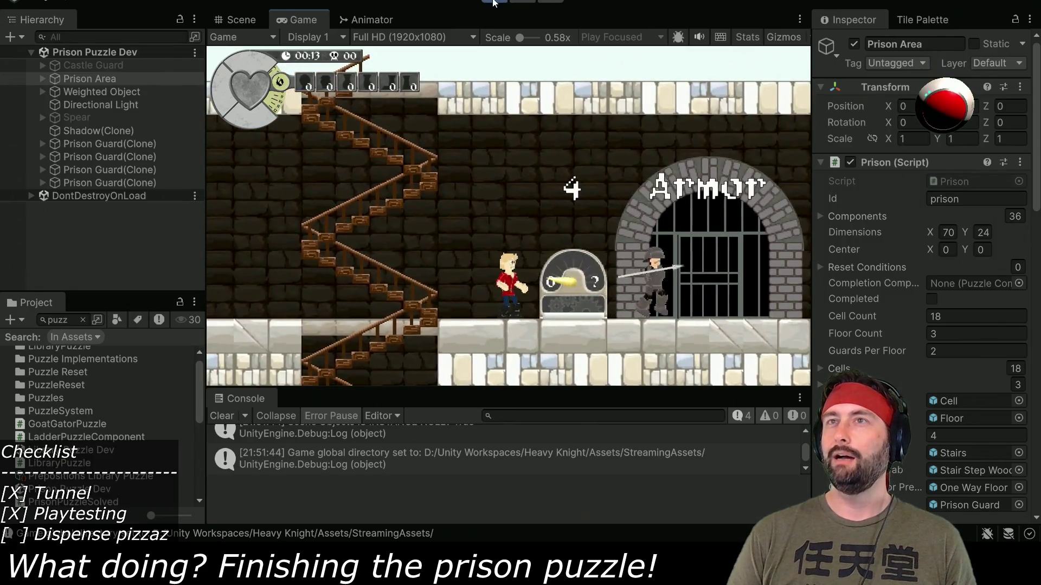
- Stop Play mode and open the Cell prefab found by searching the Project for 'cell'
left_click(493, 2)
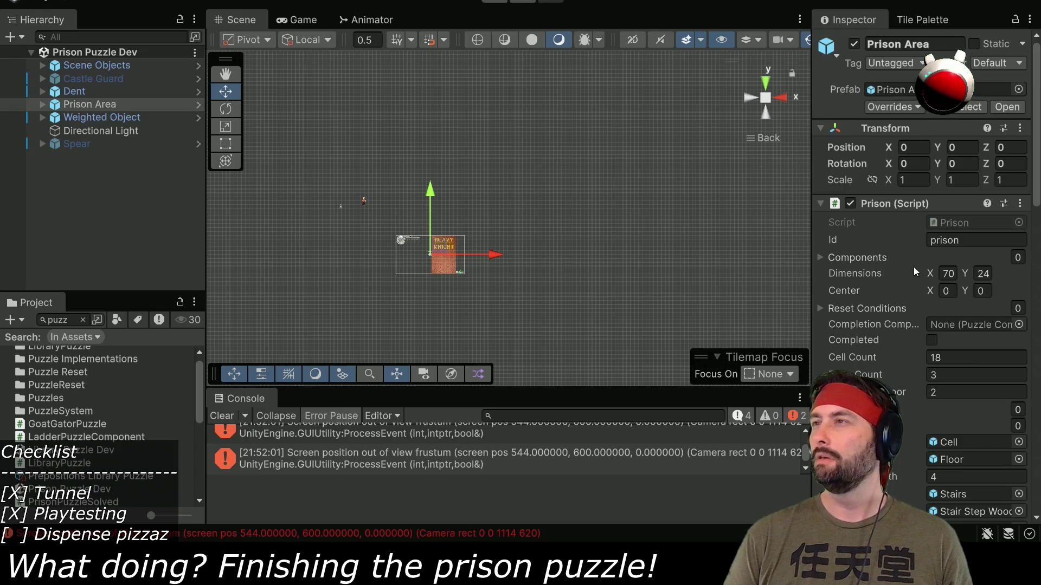
left_click(83, 321)
type("cell")
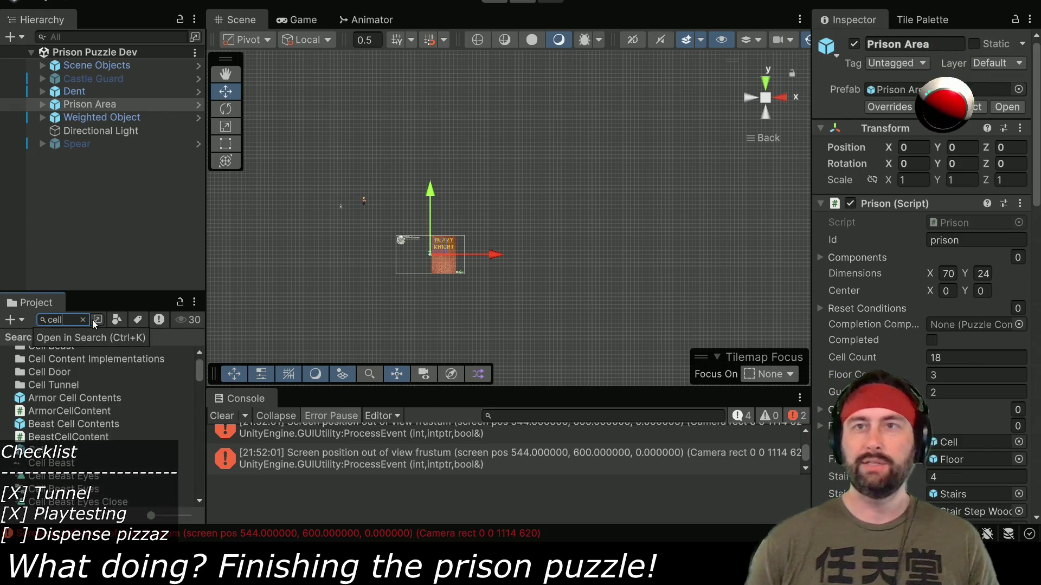
double_click(65, 450)
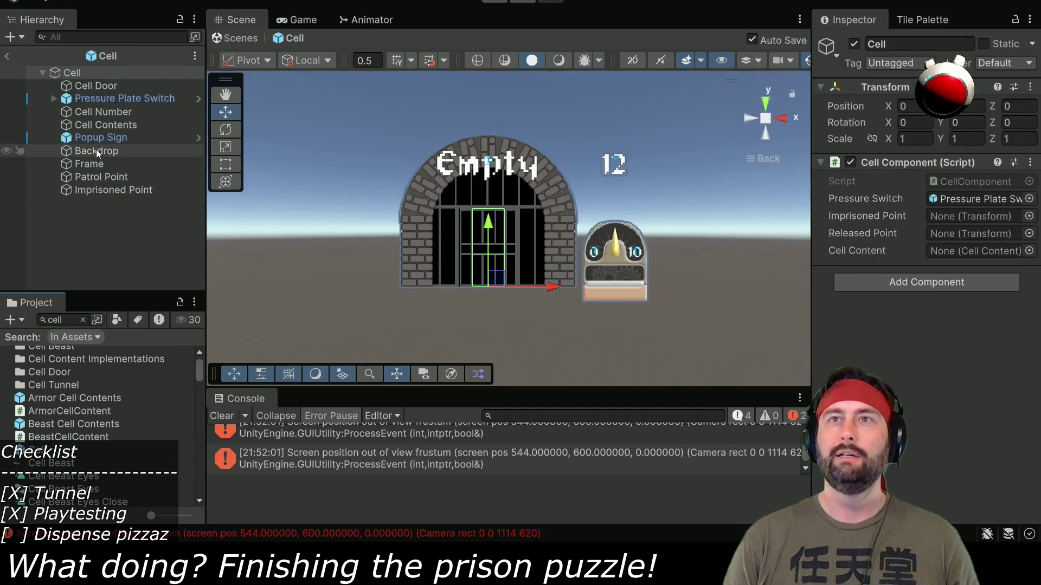
- Rename the cell's Backdrop to 'Black Backdrop' and duplicate it
left_click(98, 151)
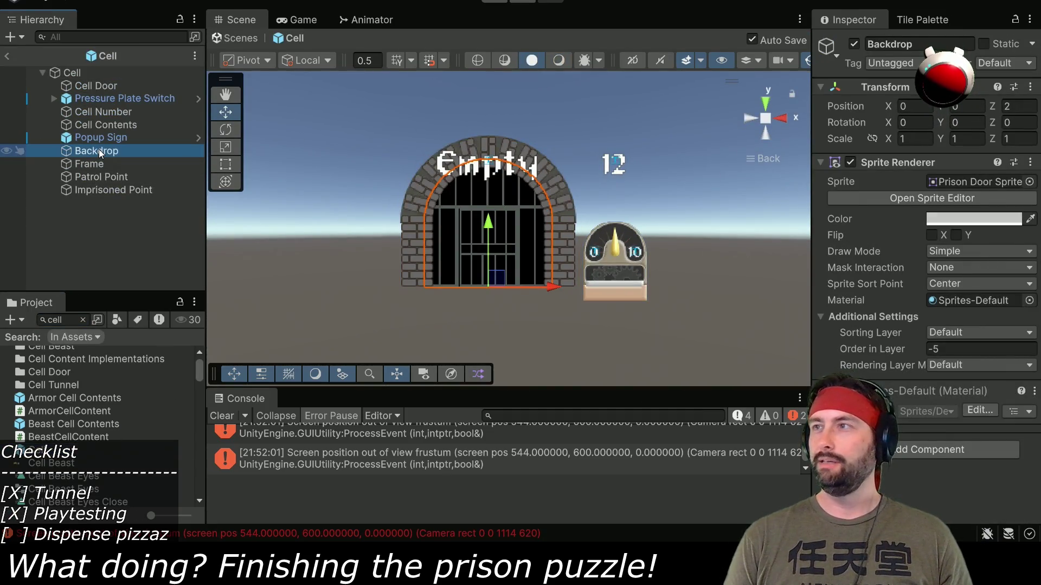
left_click(89, 154)
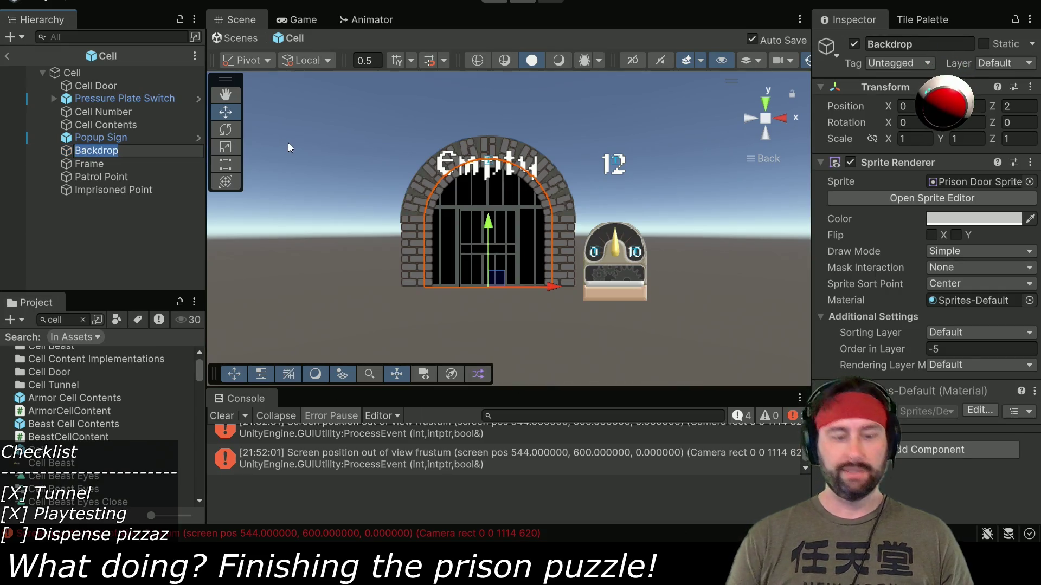
type("Black")
key("Return")
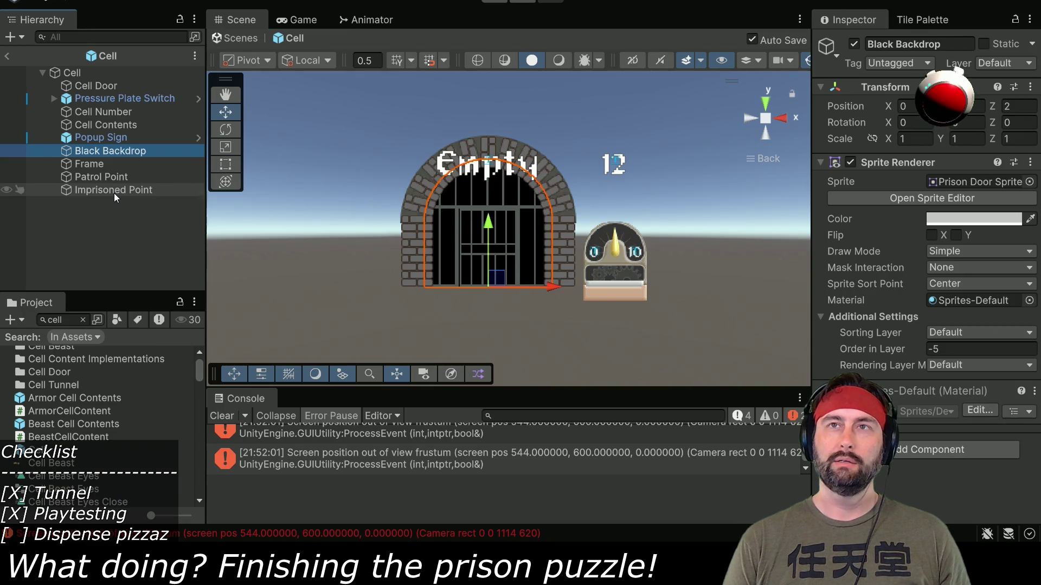
key("ctrl+d")
left_click(105, 166)
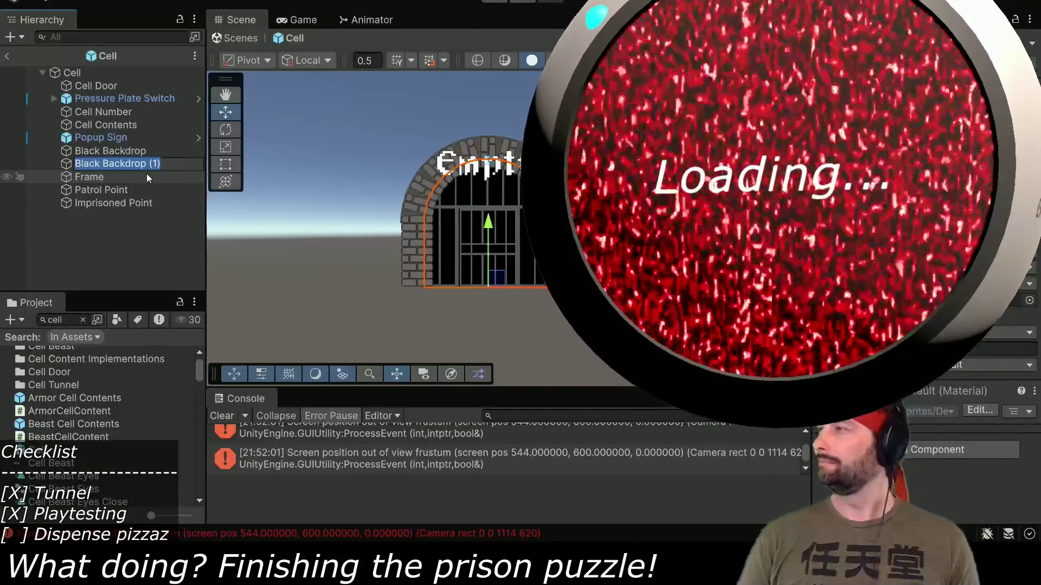
- Name the duplicated backdrop 'Reveal Backdrop'
type("R")
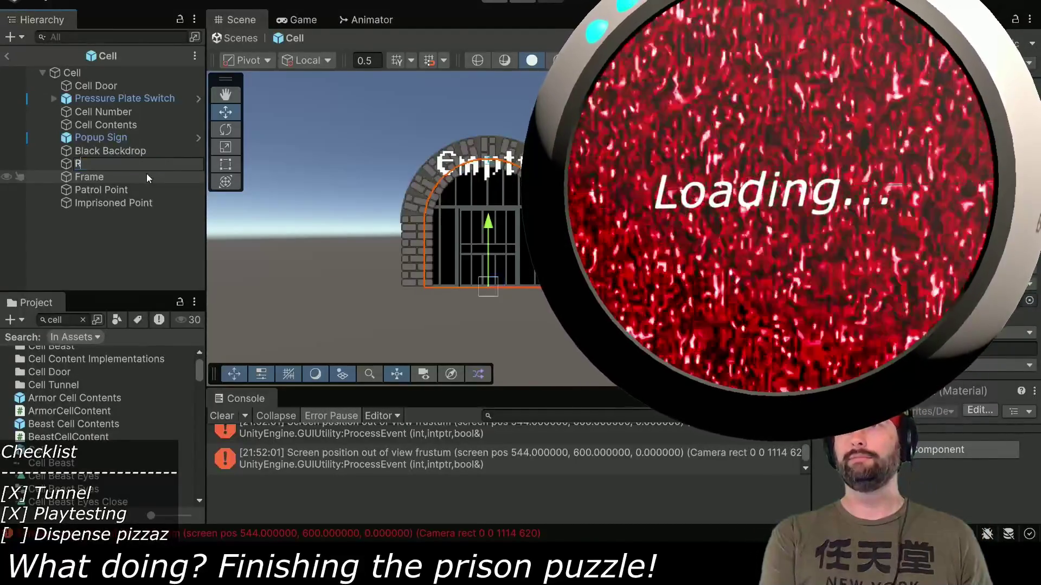
type("eveal Backdrop")
key("Return")
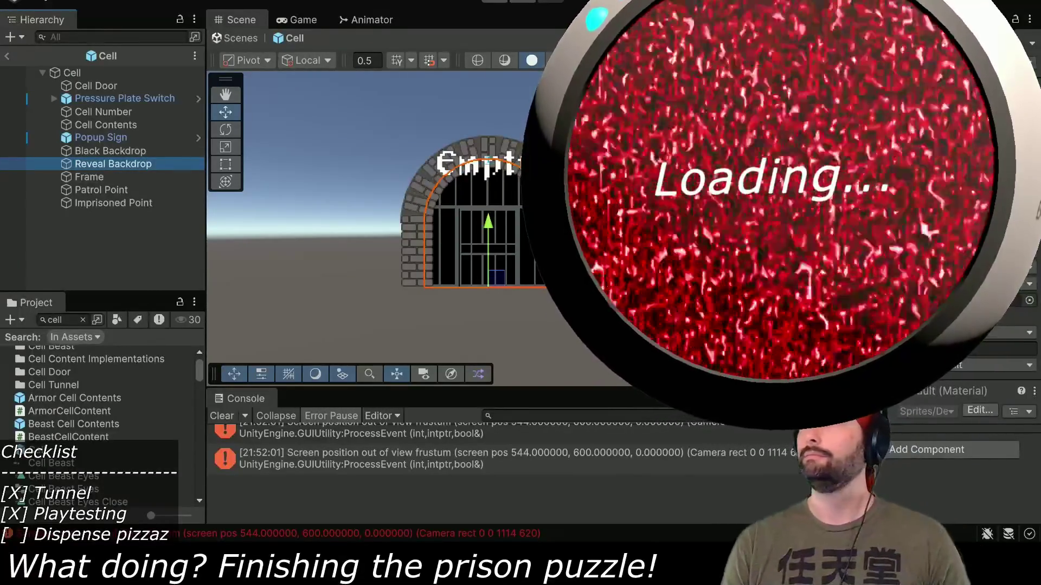
left_click(162, 150)
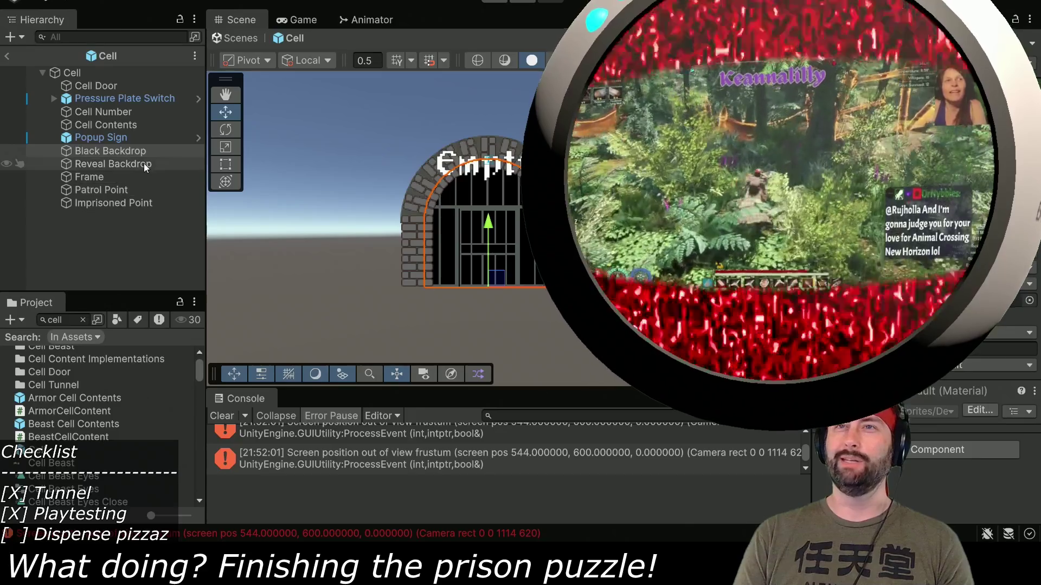
left_click(144, 164)
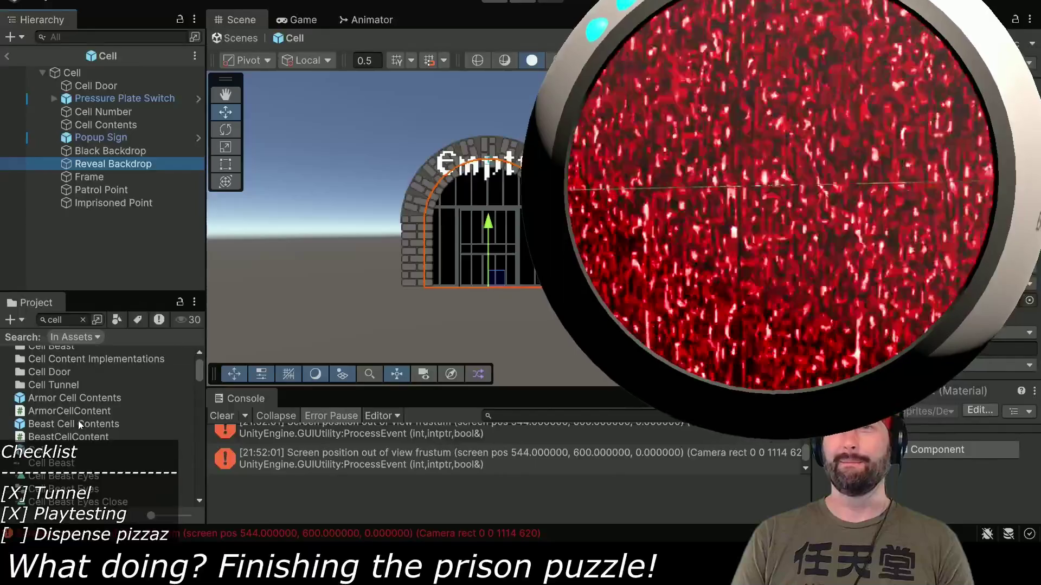
- Check Reveal Backdrop's assigned sprite and open the Prison Door Sprites texture settings
left_click(1008, 307)
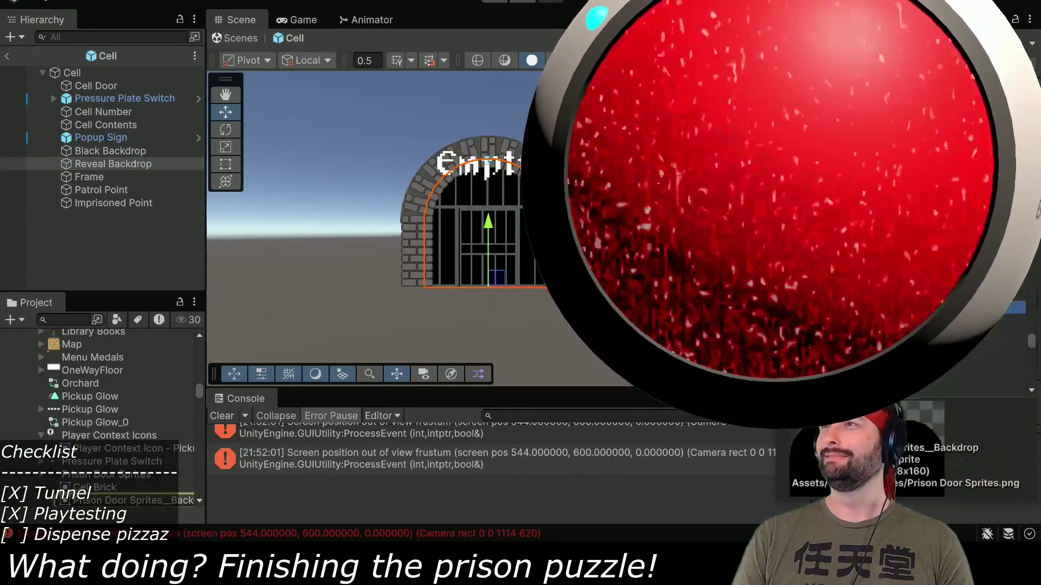
left_click(1029, 182)
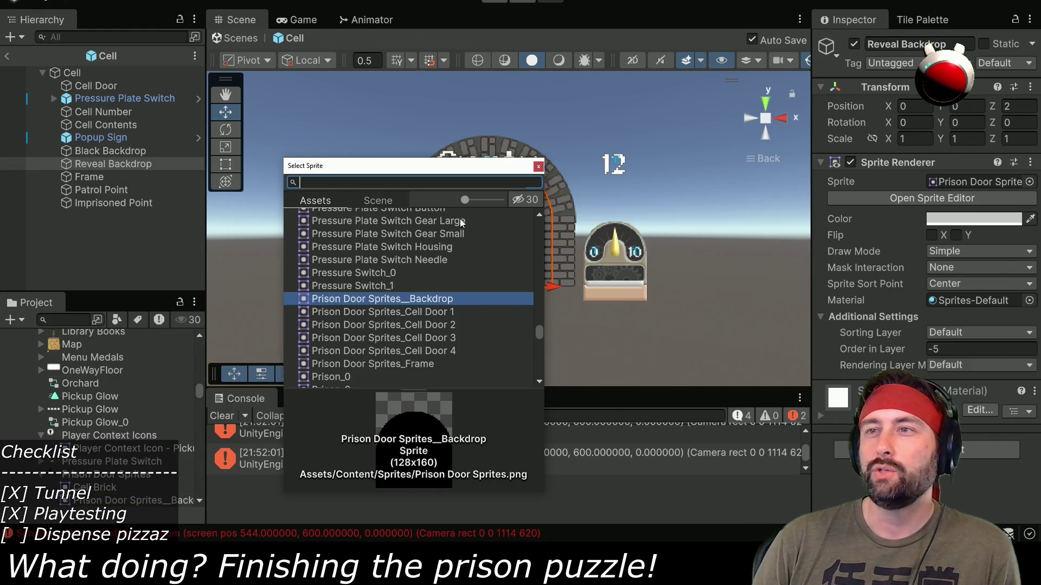
left_click(538, 166)
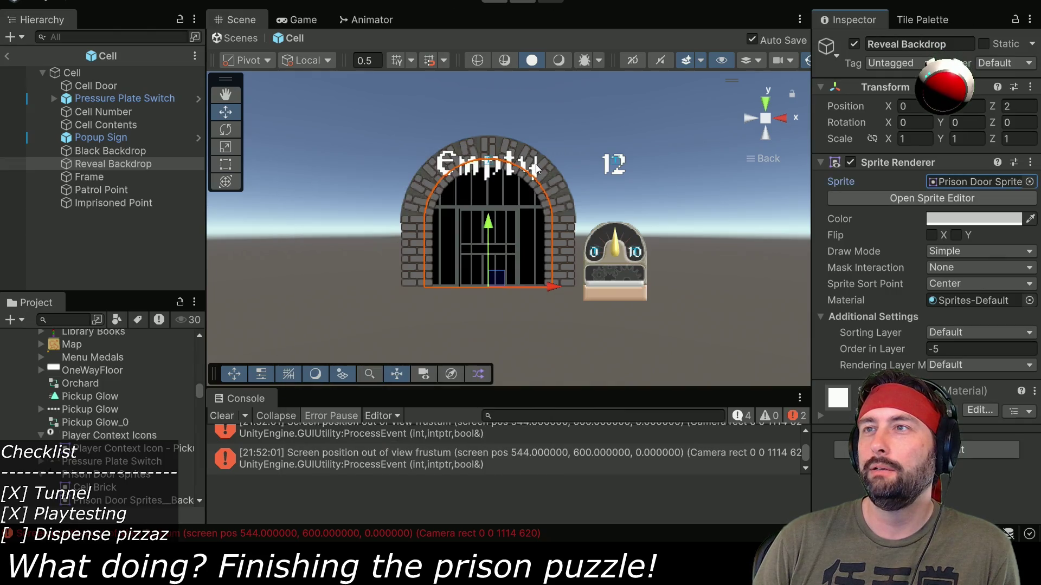
left_click(115, 154)
left_click(139, 167)
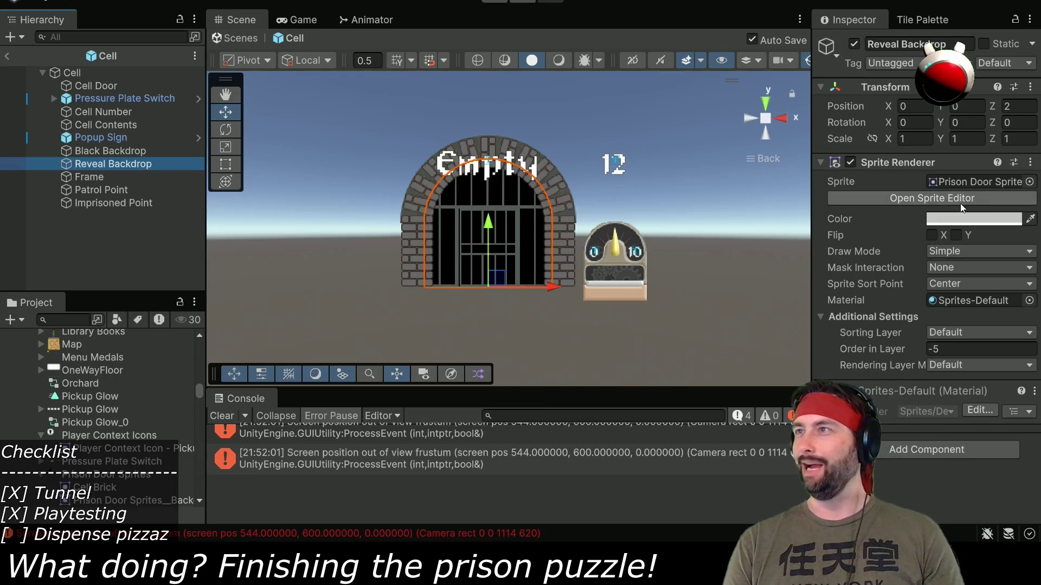
left_click(973, 183)
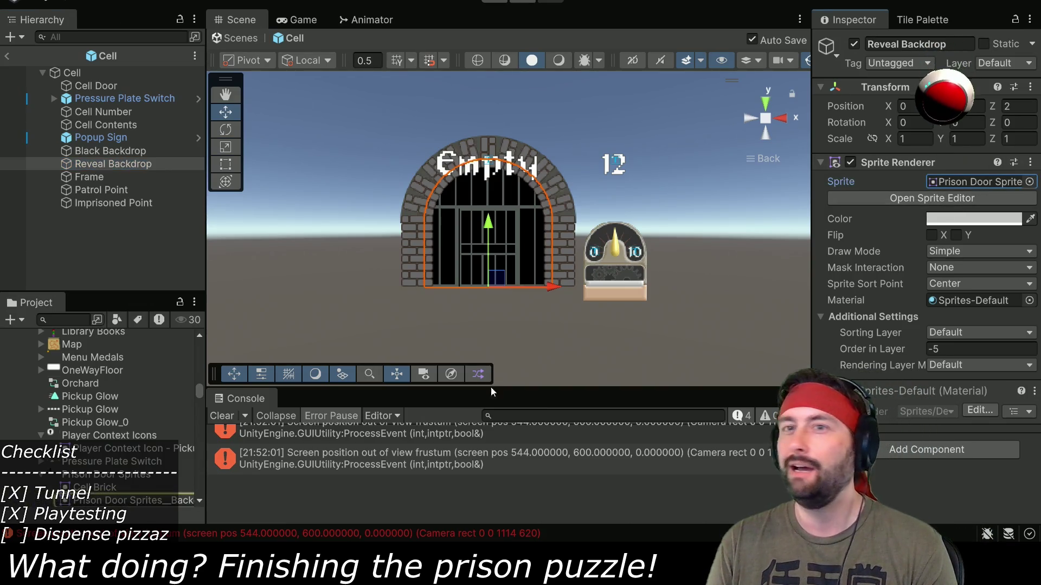
double_click(973, 182)
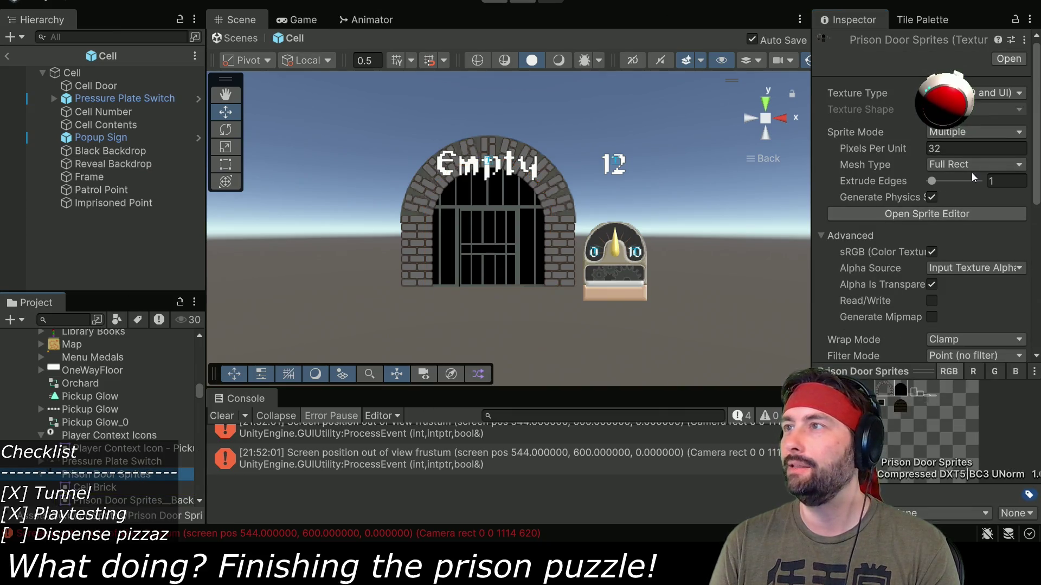
- In the Sprite Editor, slice a new 128×128 sprite around the dark brick arch
left_click(935, 214)
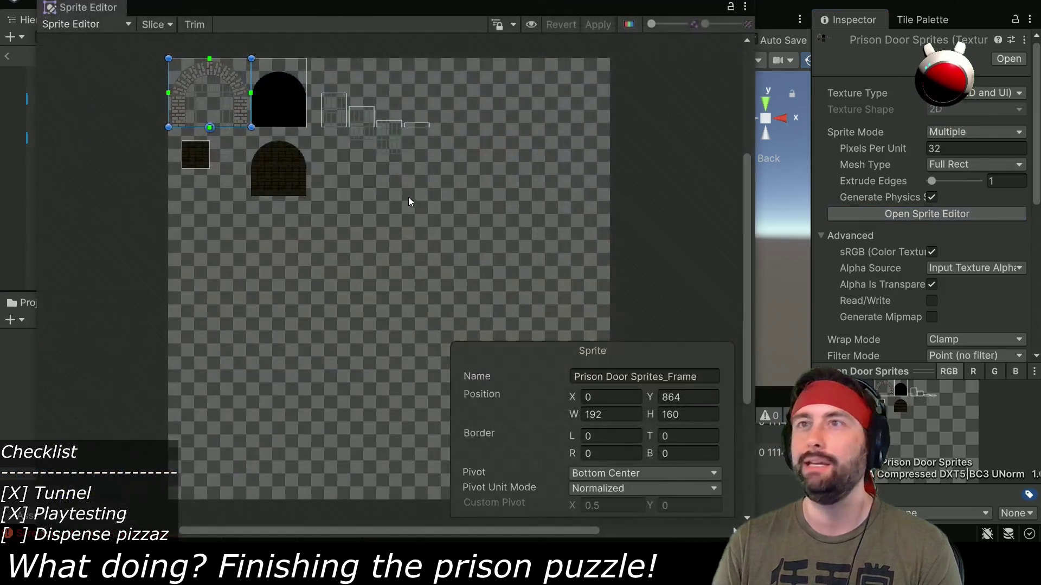
scroll(321, 184, "up", 5)
left_click(292, 135)
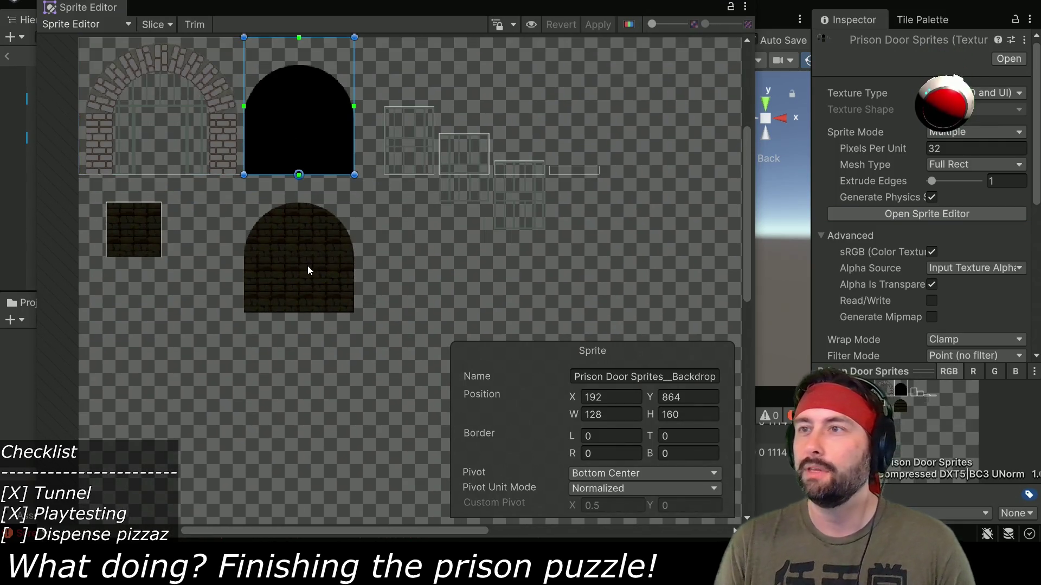
scroll(256, 328, "up", 3)
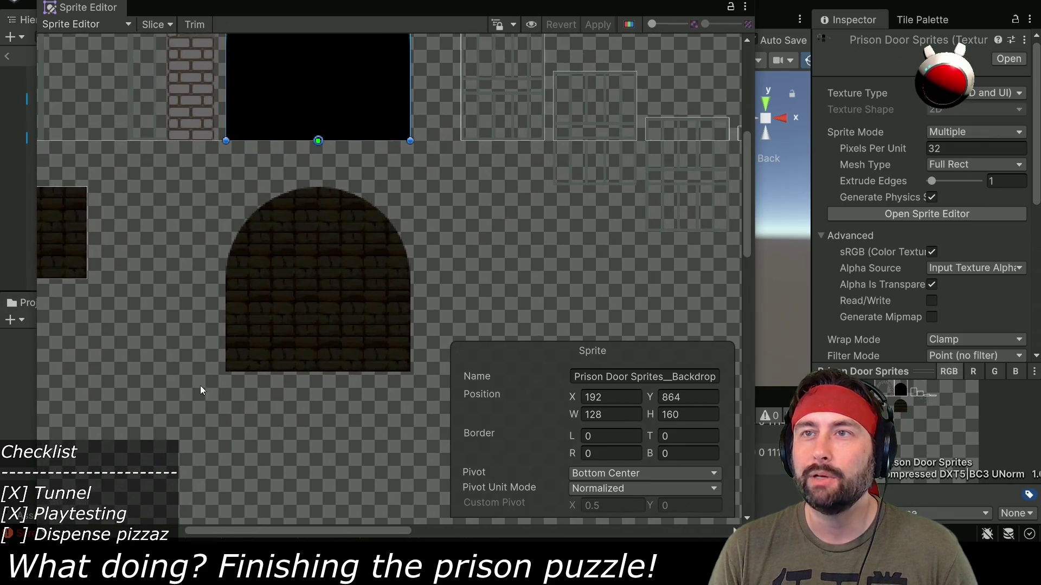
mouse_move(226, 370)
left_mouse_down()
mouse_move(375, 239)
mouse_move(411, 187)
left_mouse_up()
scroll(347, 330, "up", 4)
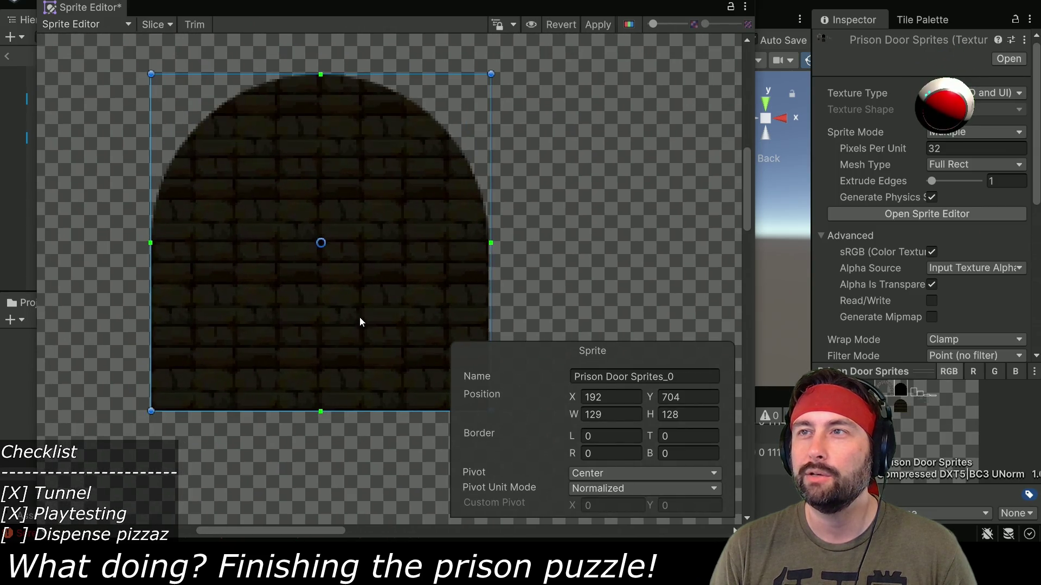
scroll(368, 305, "up", 3)
left_click_drag(407, 277, 248, 326)
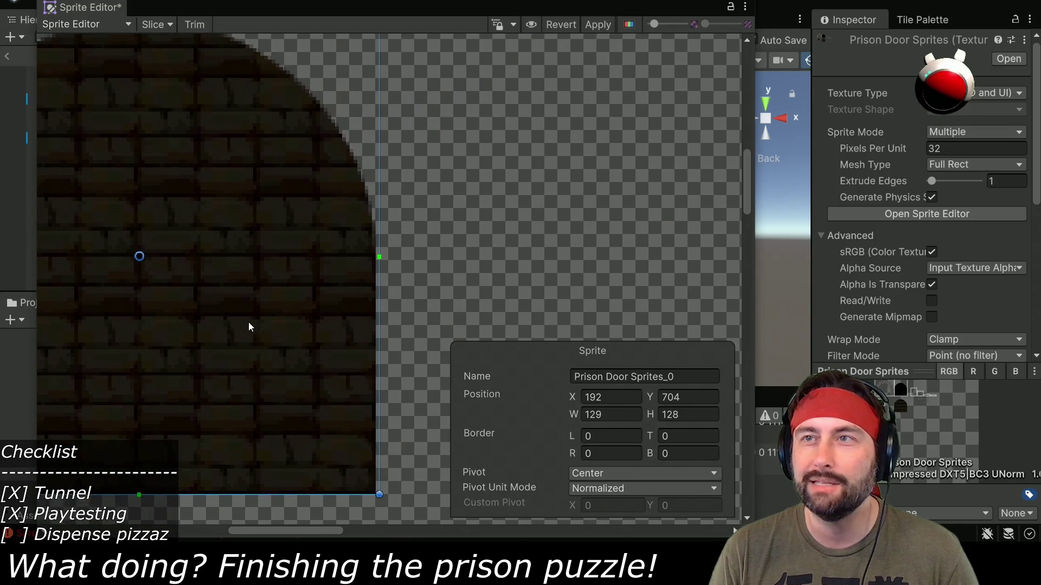
left_click_drag(379, 494, 376, 496)
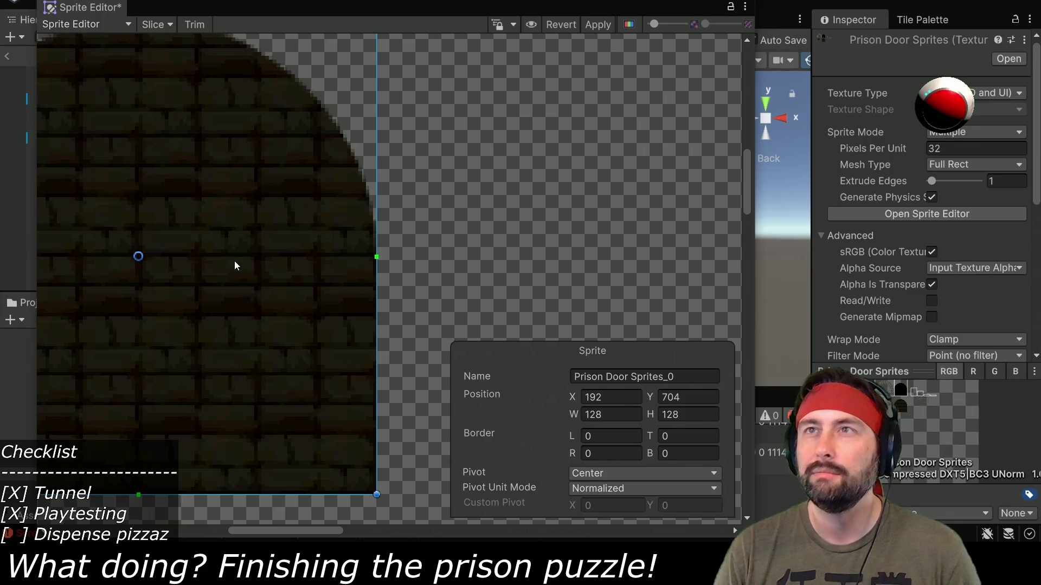
left_click_drag(232, 262, 277, 408)
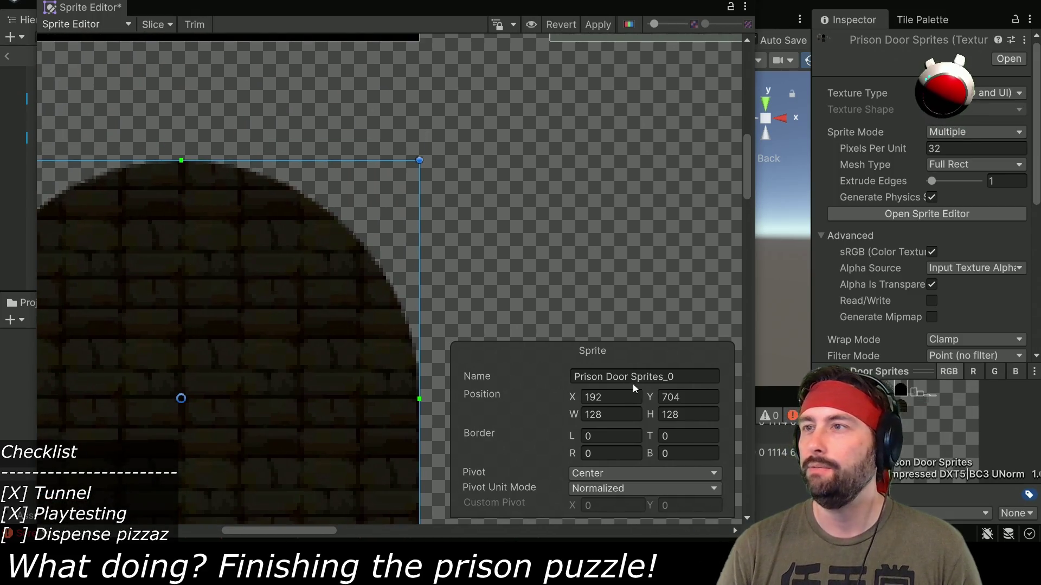
- Name the new slice 'Prison Door Sprites__Reveal', apply it and close the Sprite Editor
left_click(669, 376)
scroll(367, 244, "down", 3)
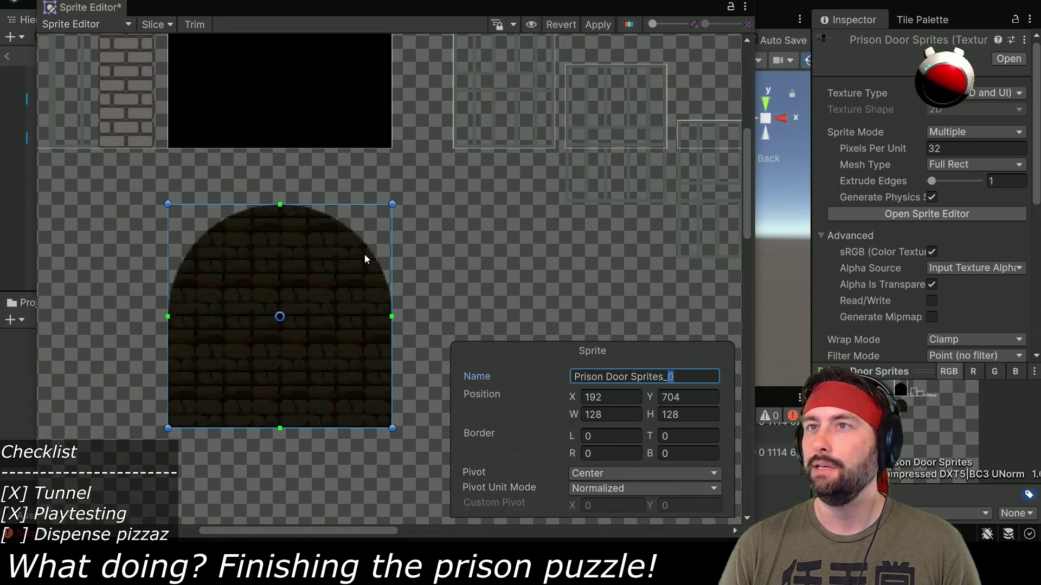
left_click(326, 140)
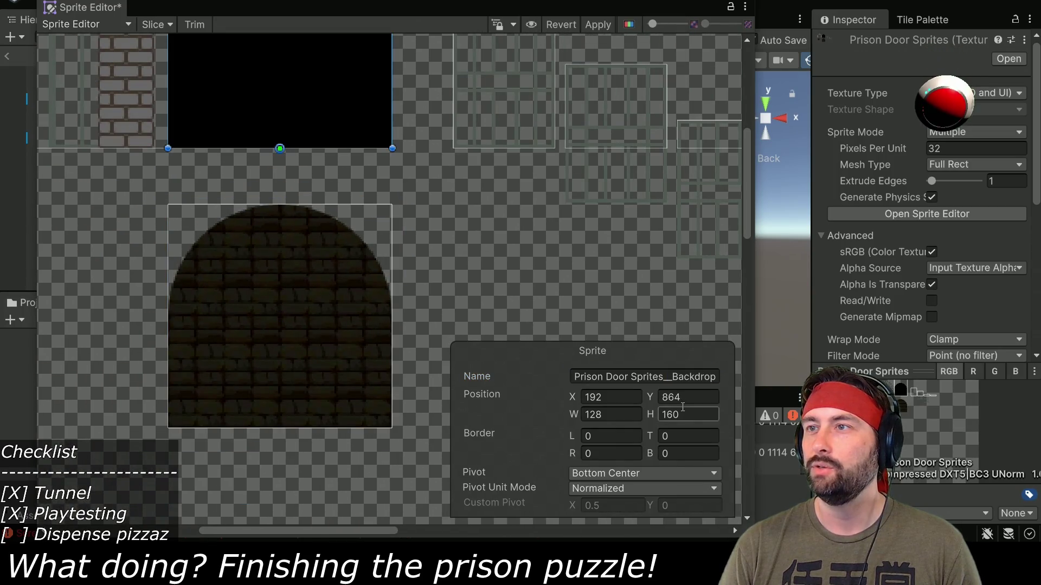
left_click(689, 377)
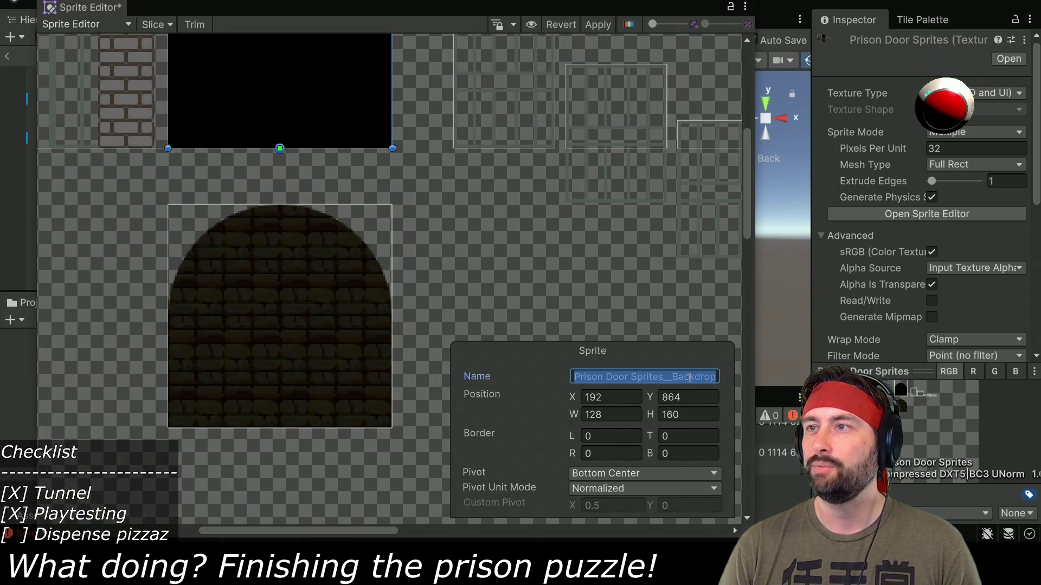
left_click(216, 313)
left_click(695, 378)
type("Prison Door Sprites__Backdrop")
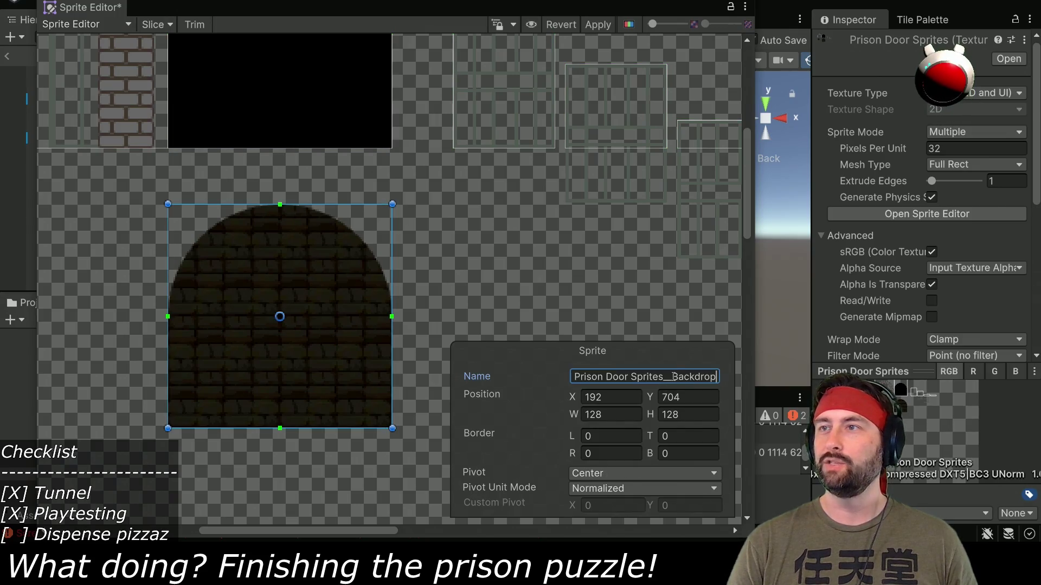
type("Rever")
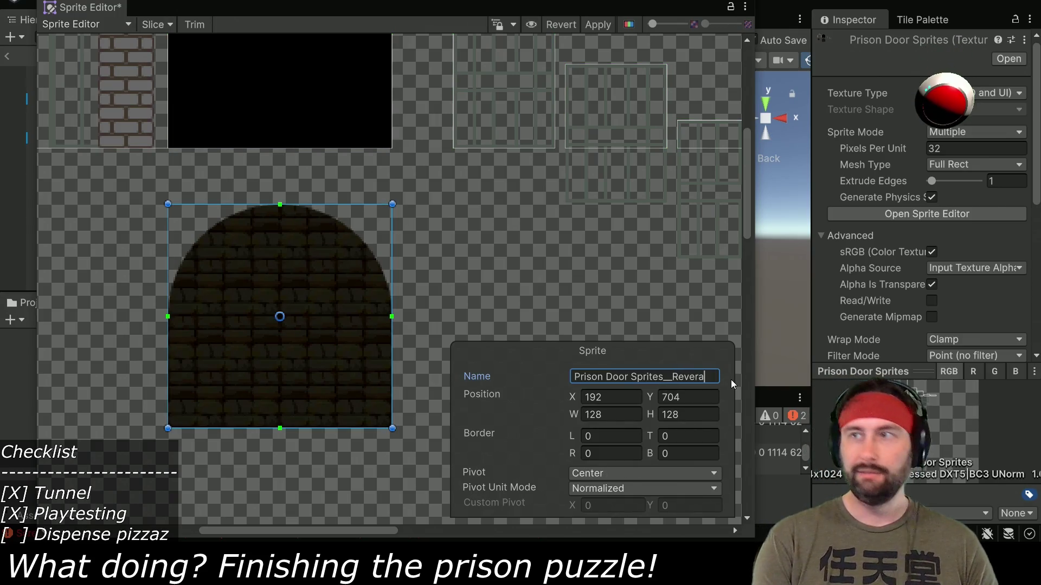
type("al")
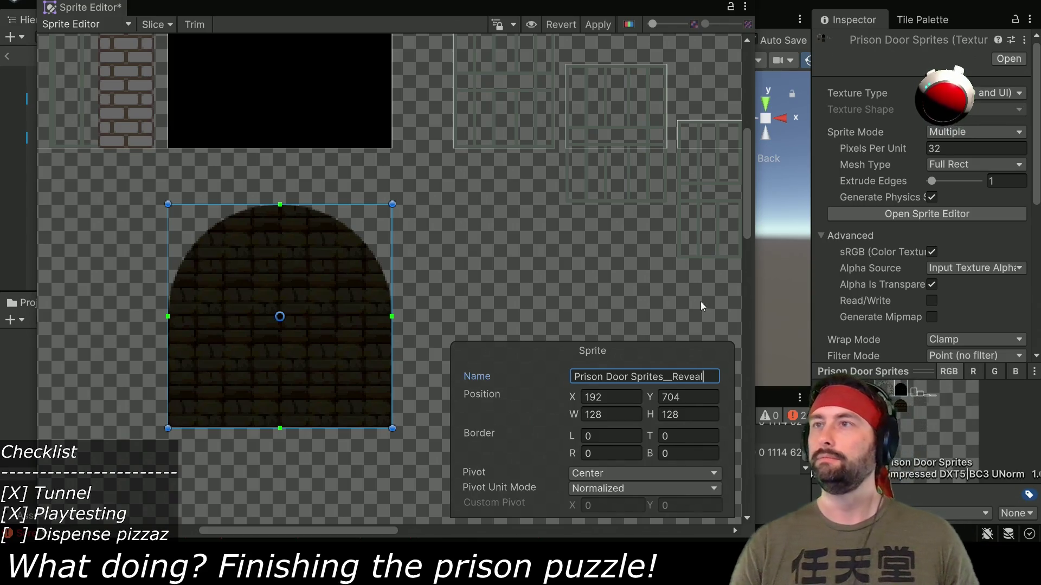
left_click(597, 25)
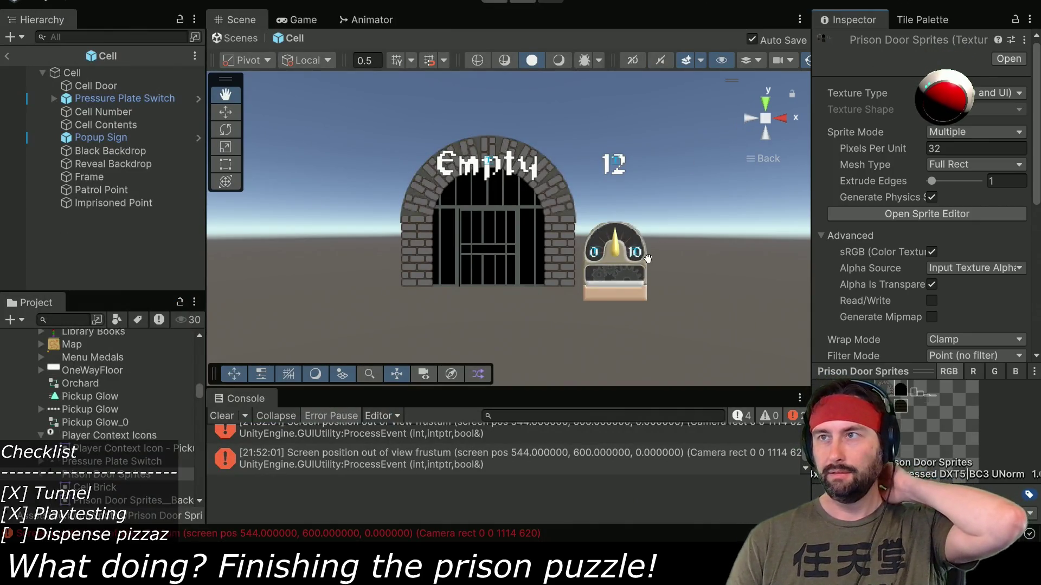
left_click(135, 163)
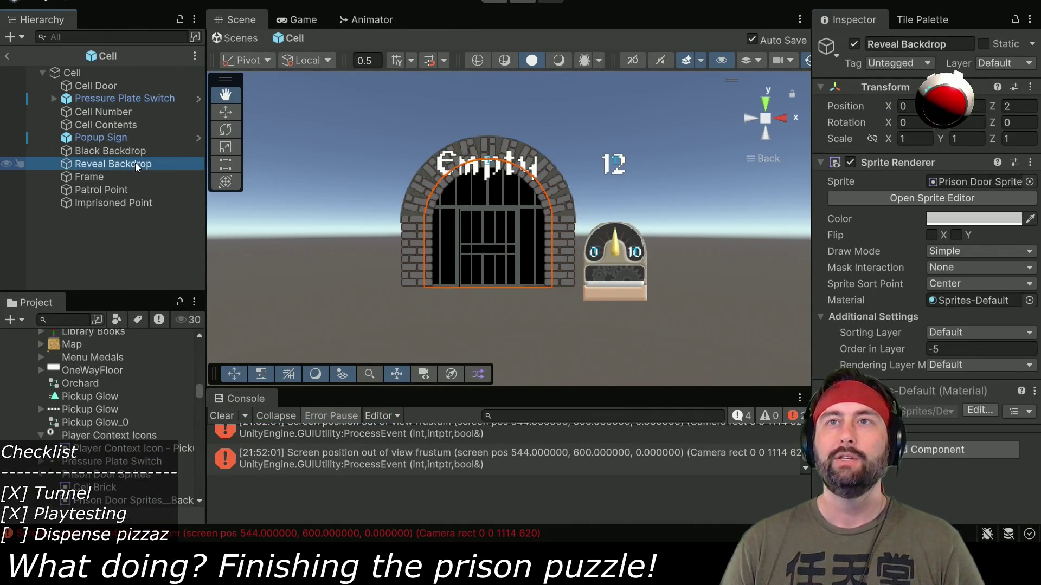
- Assign the Prison Door Sprites__Reveal sprite to Reveal Backdrop's Sprite Renderer
left_click(1028, 182)
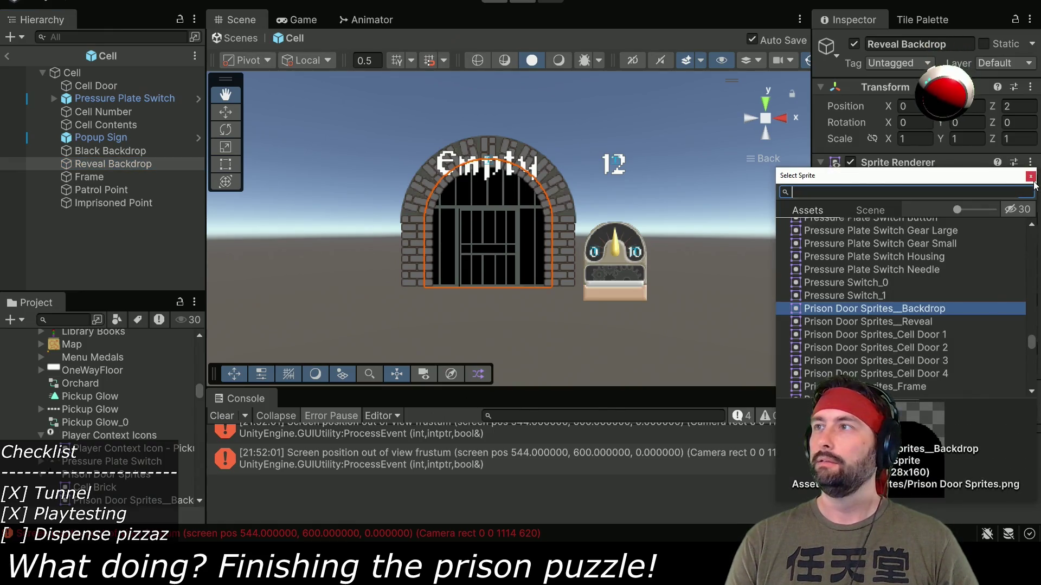
left_click(1031, 178)
scroll(92, 469, "down", 5)
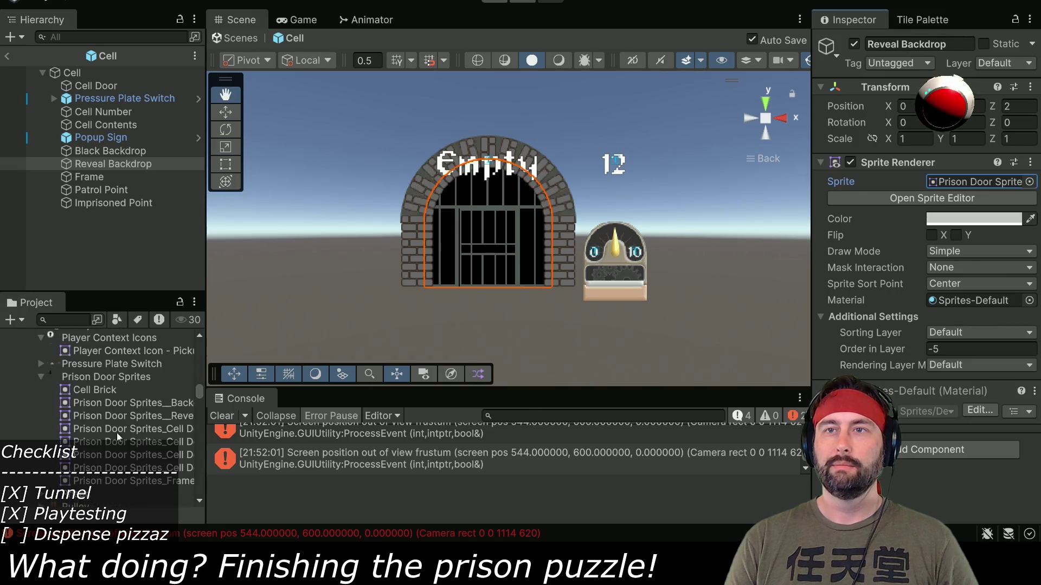
left_click_drag(129, 420, 956, 187)
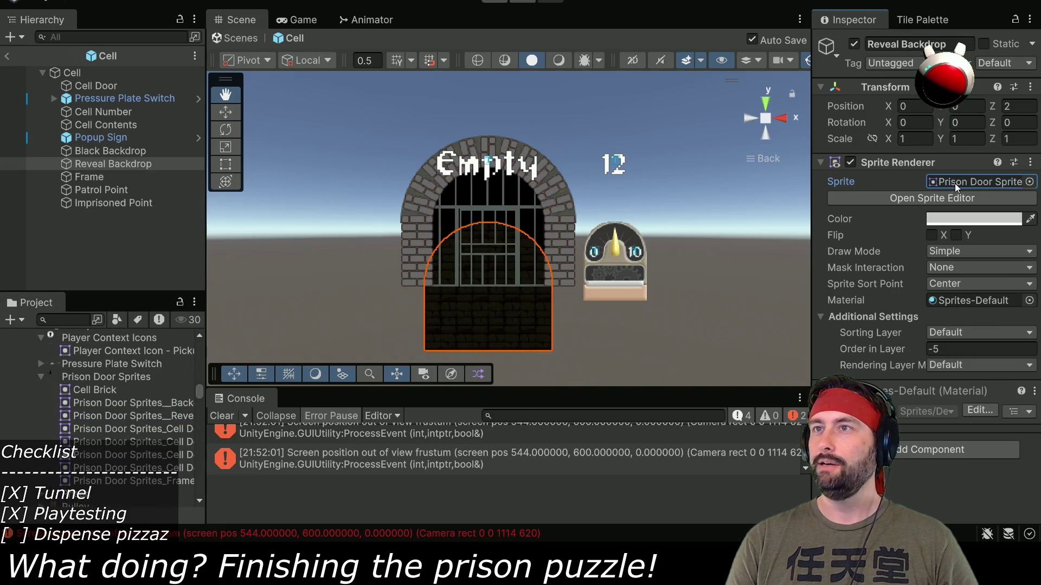
left_click(867, 198)
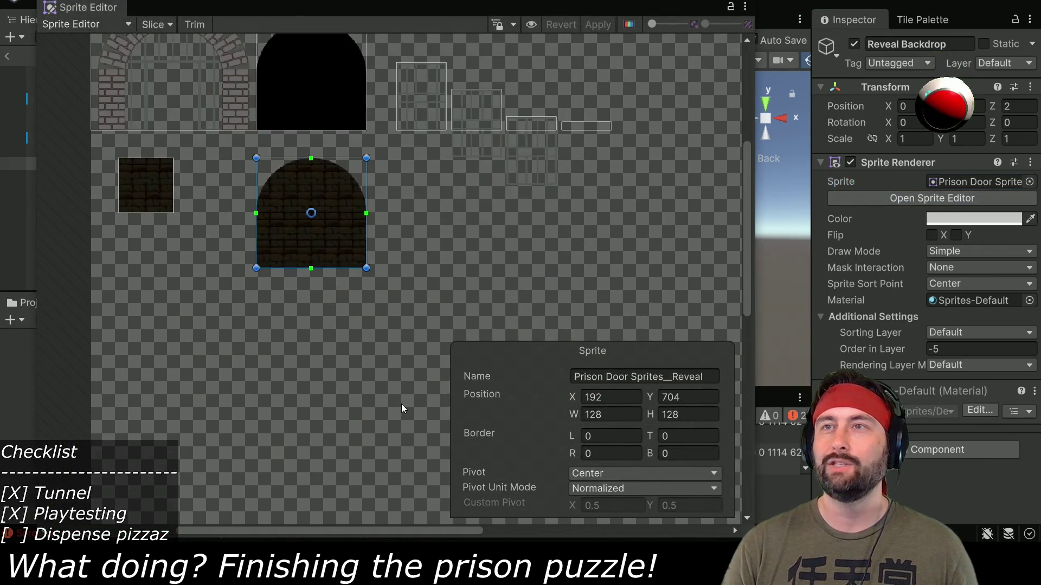
- Give the Reveal sprite a custom bottom-centre pivot of X 0.5, Y 0 and apply it
scroll(457, 253, "up", 3)
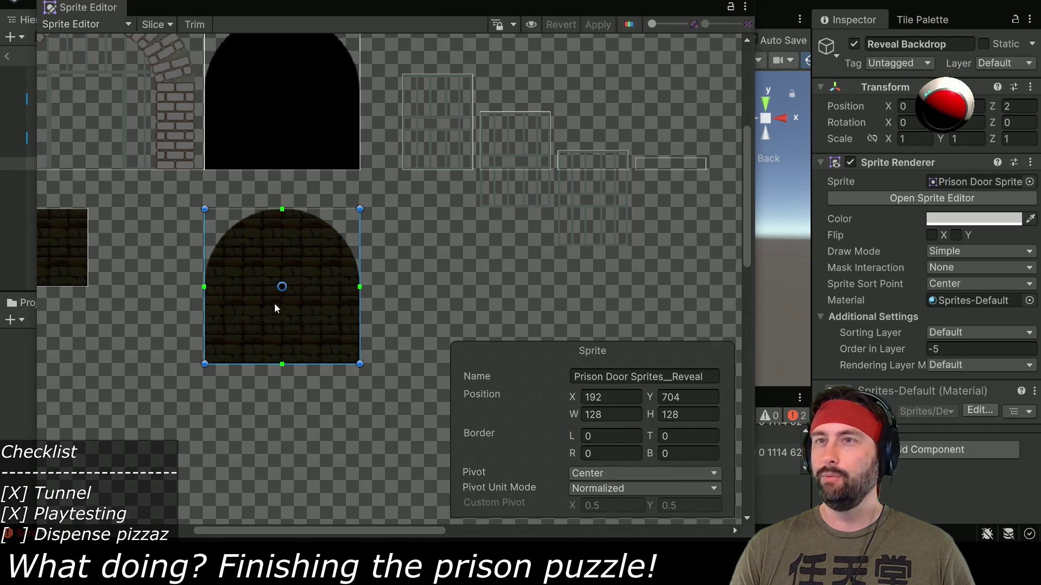
left_click_drag(282, 288, 282, 367)
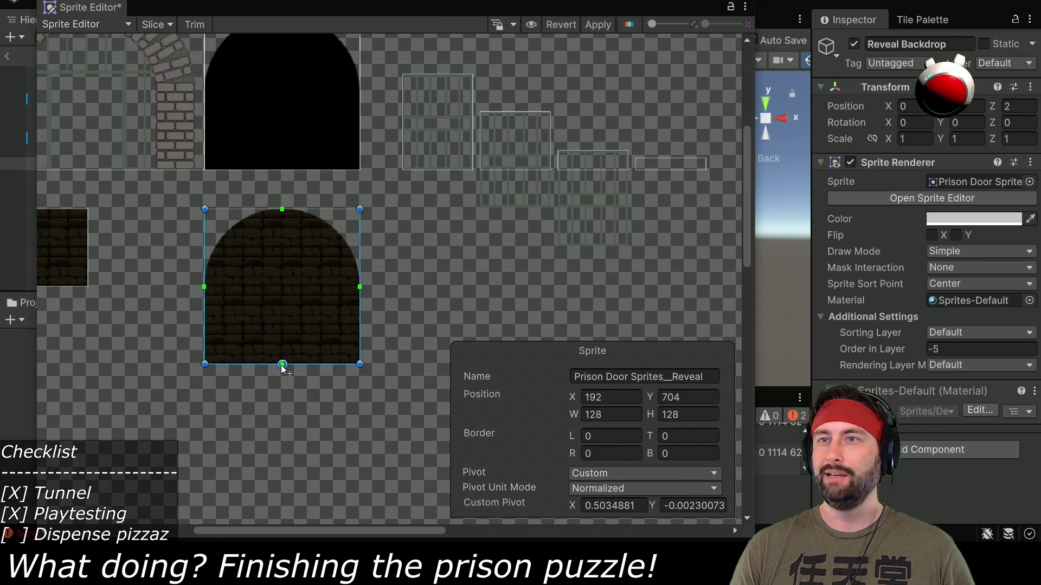
double_click(638, 507)
type("0.5")
left_click(665, 506)
type("0")
left_click(609, 510)
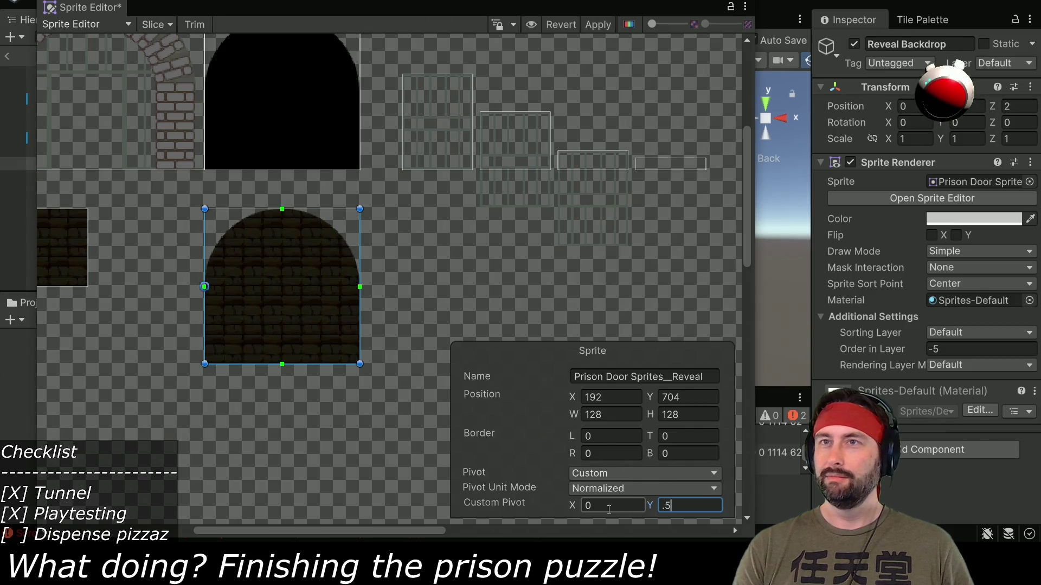
type("0")
key("shift+Tab")
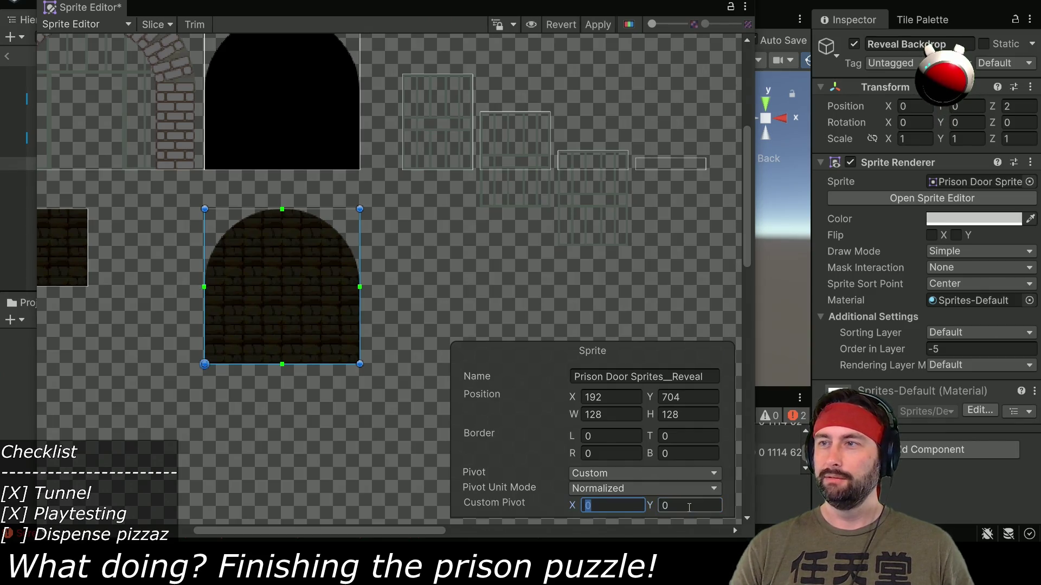
type(".5")
left_click(598, 24)
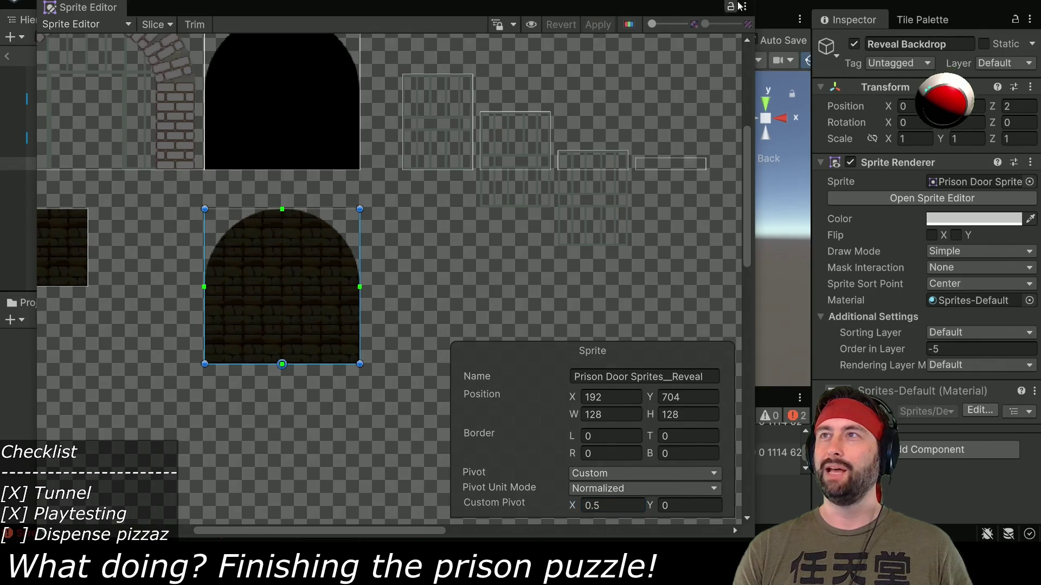
left_click(561, 287)
scroll(562, 287, "up", 5)
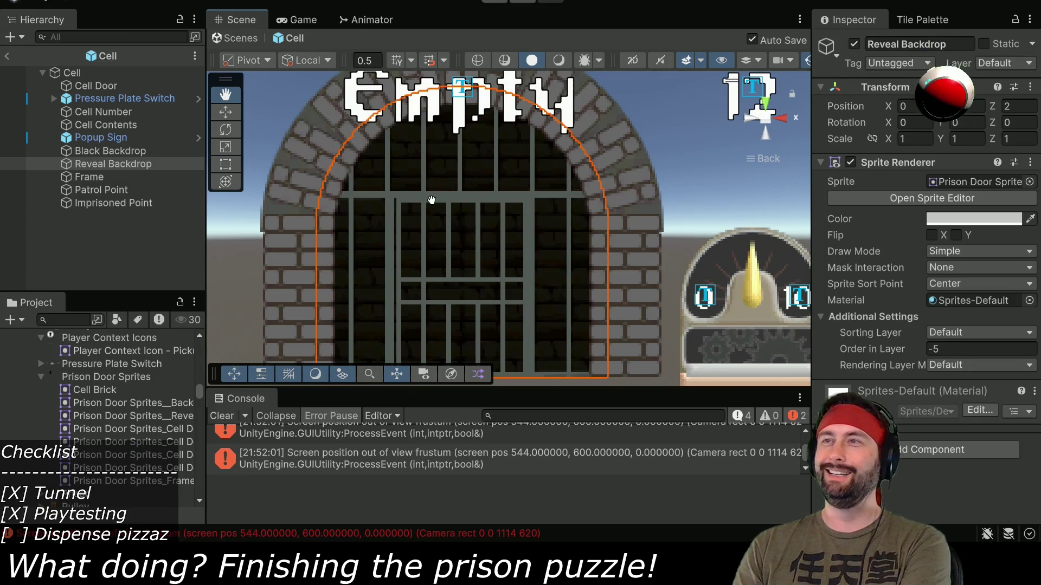
- Toggle Reveal Backdrop's Sprite Renderer off and on to check its fit in the door arch
scroll(417, 224, "down", 2)
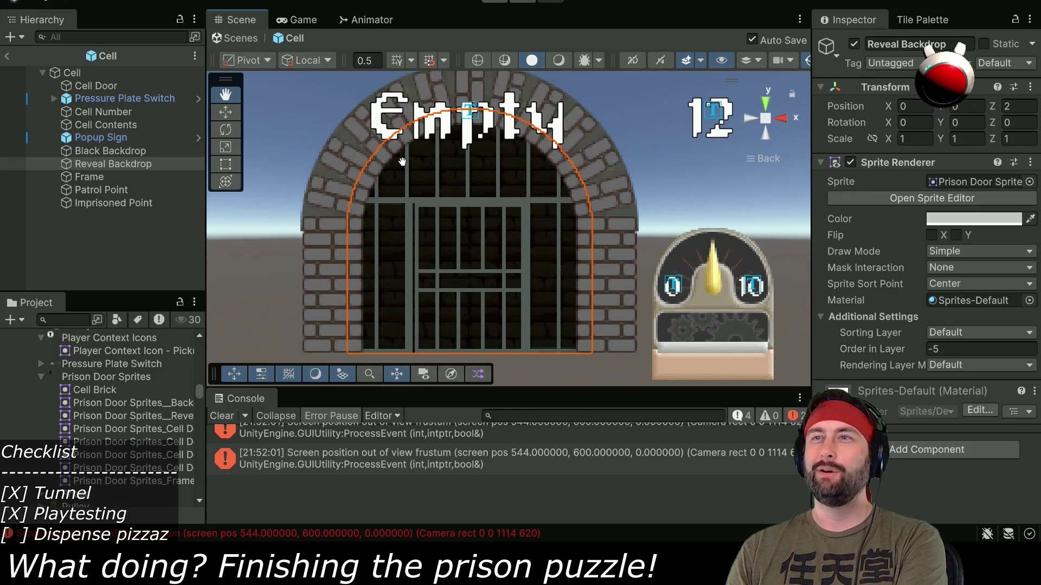
scroll(458, 238, "up", 2)
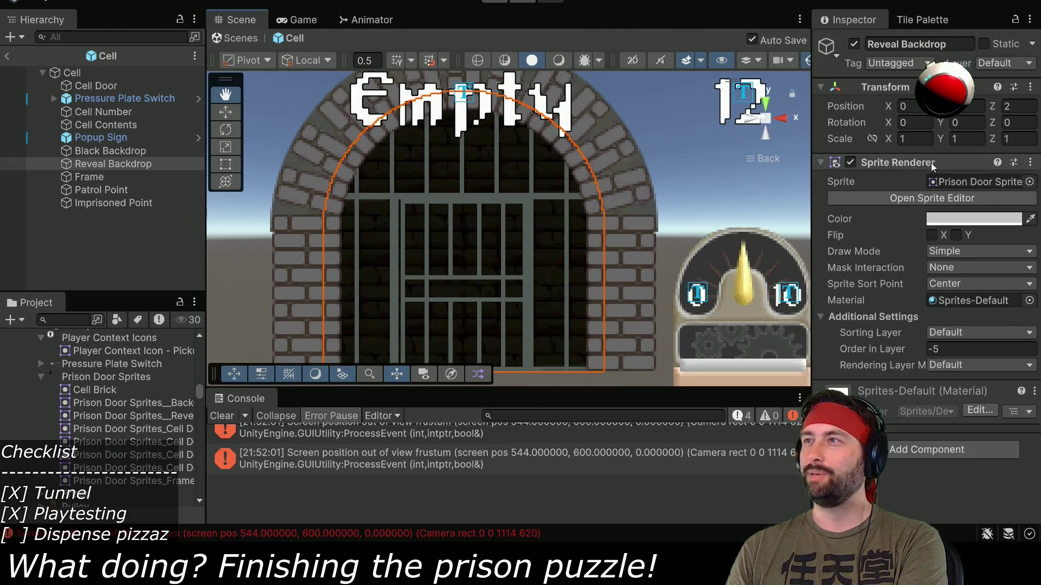
left_click(849, 162)
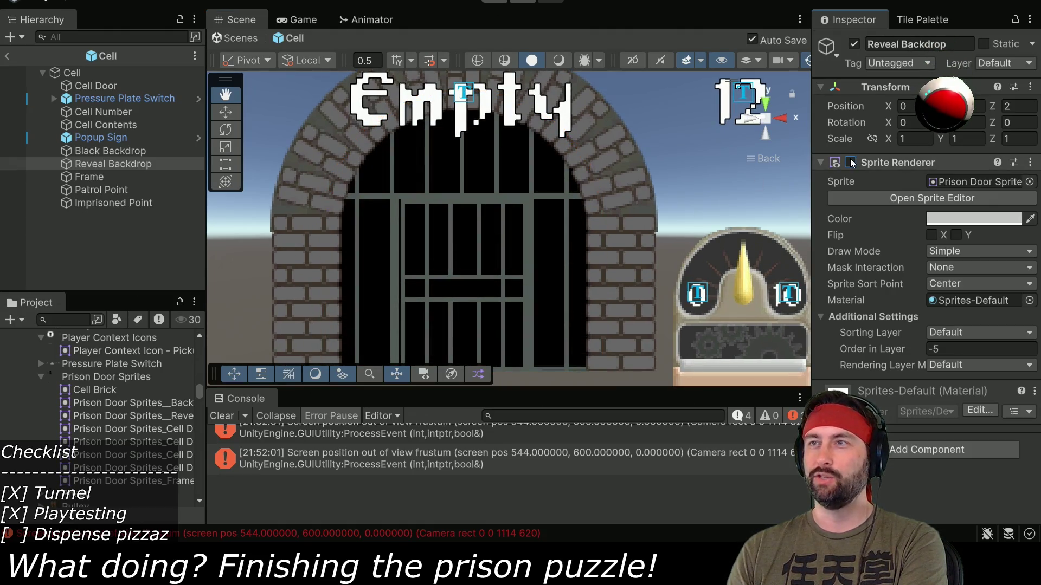
left_click(849, 162)
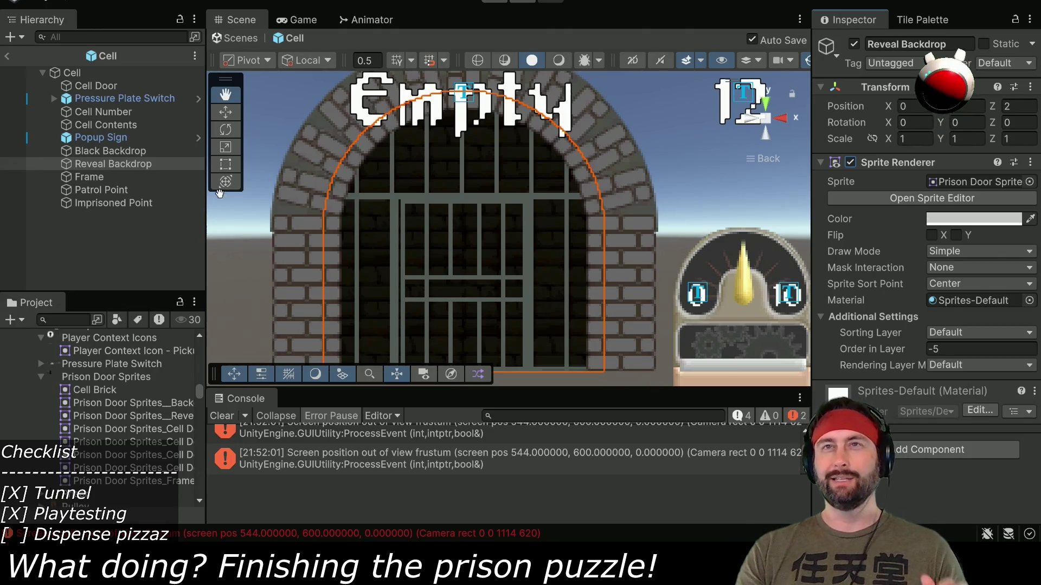
left_click(72, 73)
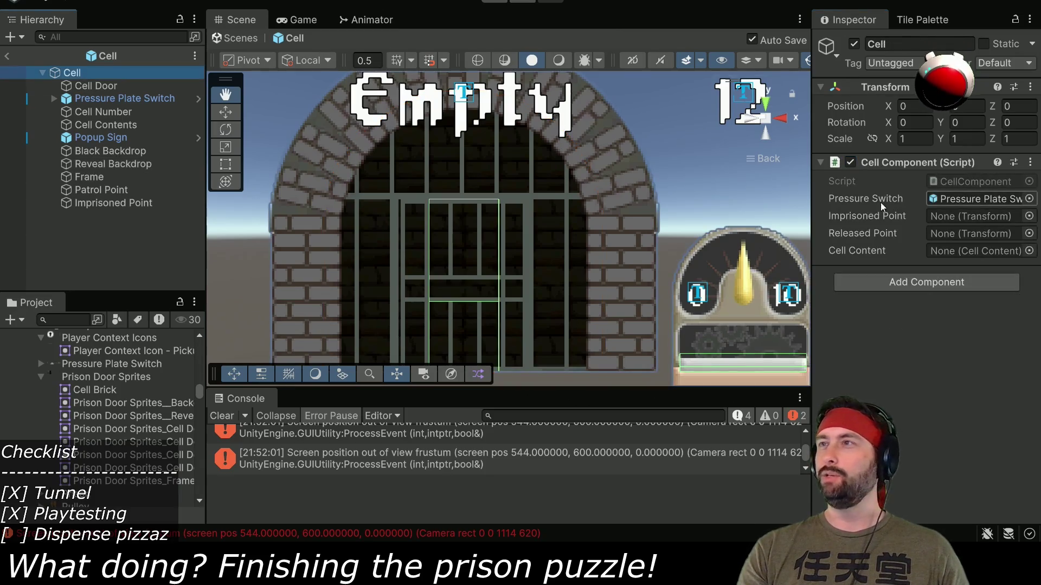
left_click(987, 179)
double_click(987, 181)
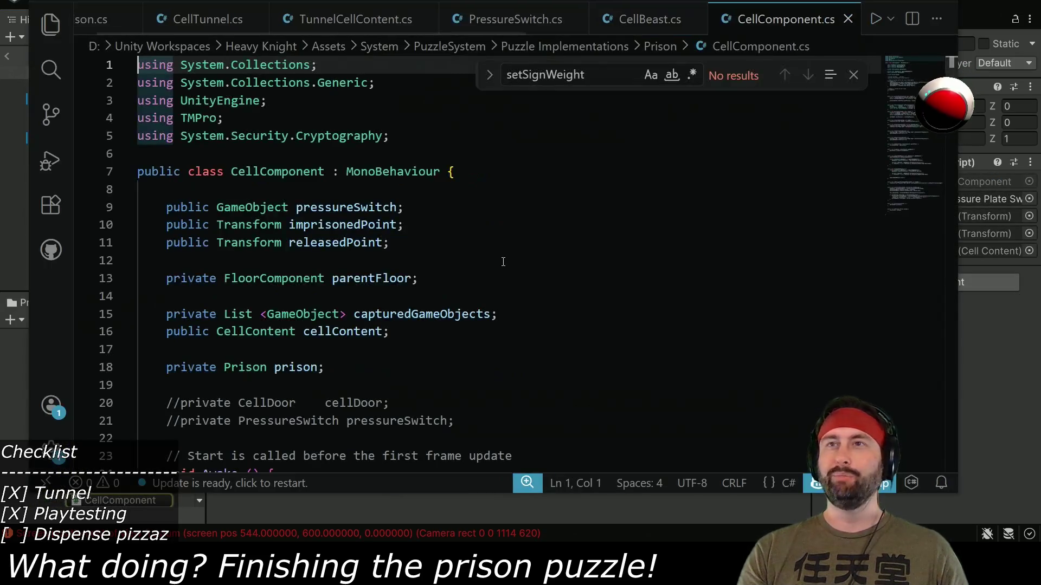
scroll(407, 271, "down", 1)
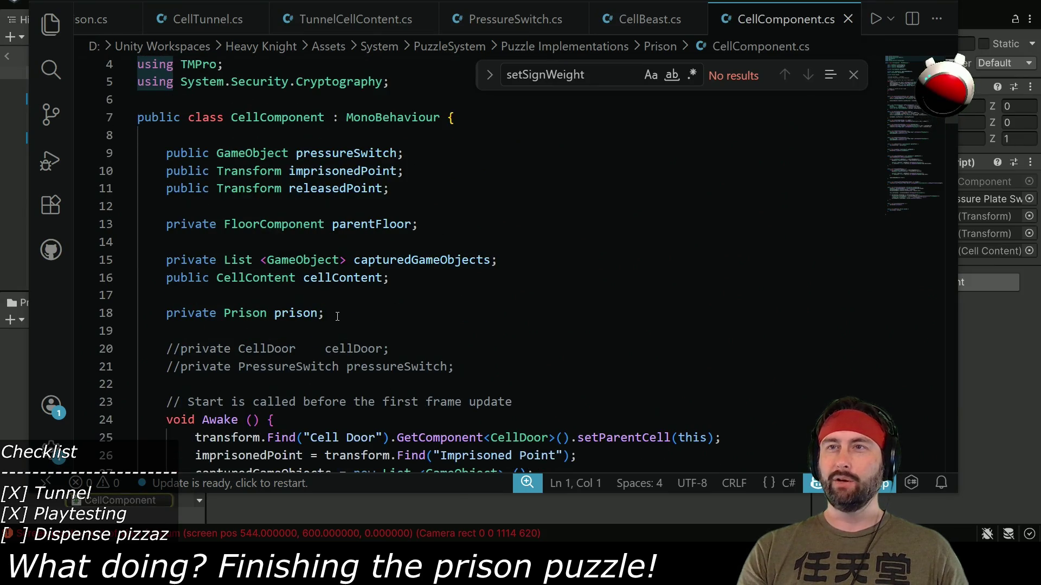
left_click(361, 307)
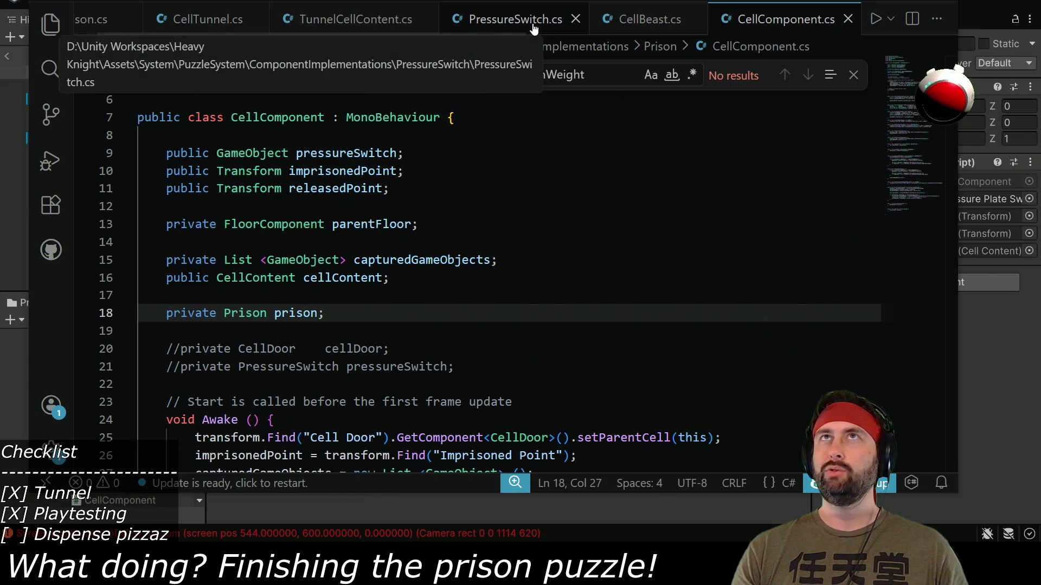
scroll(515, 33, "left", 1)
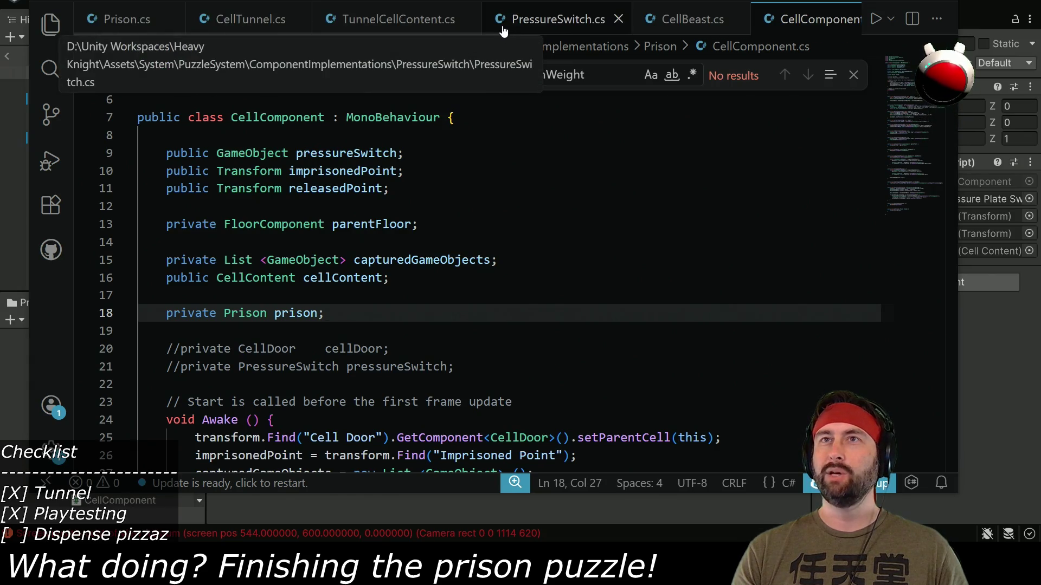
scroll(503, 31, "right", 5)
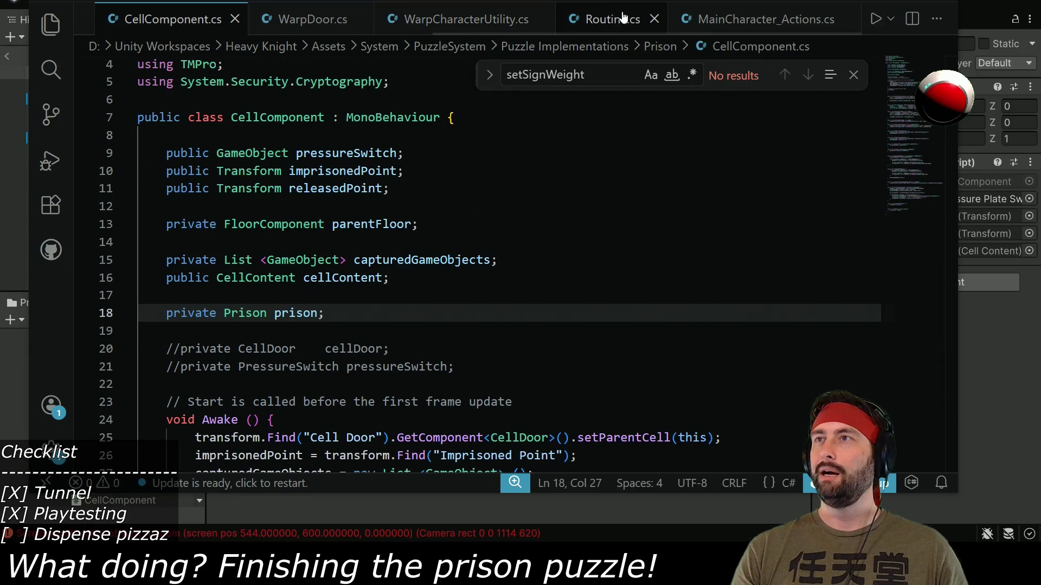
key("alt+Tab")
left_click(67, 318)
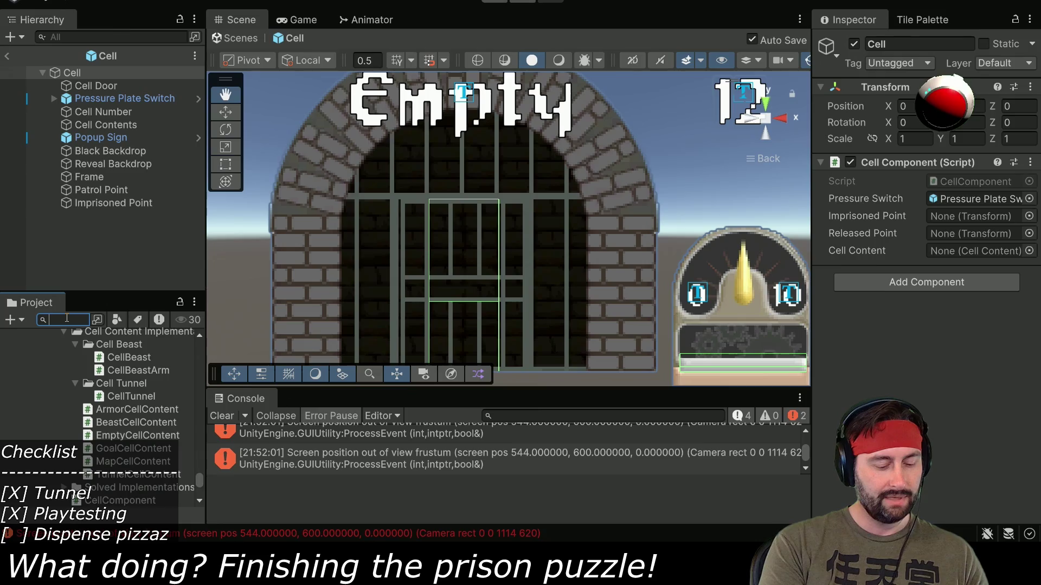
type("sprite")
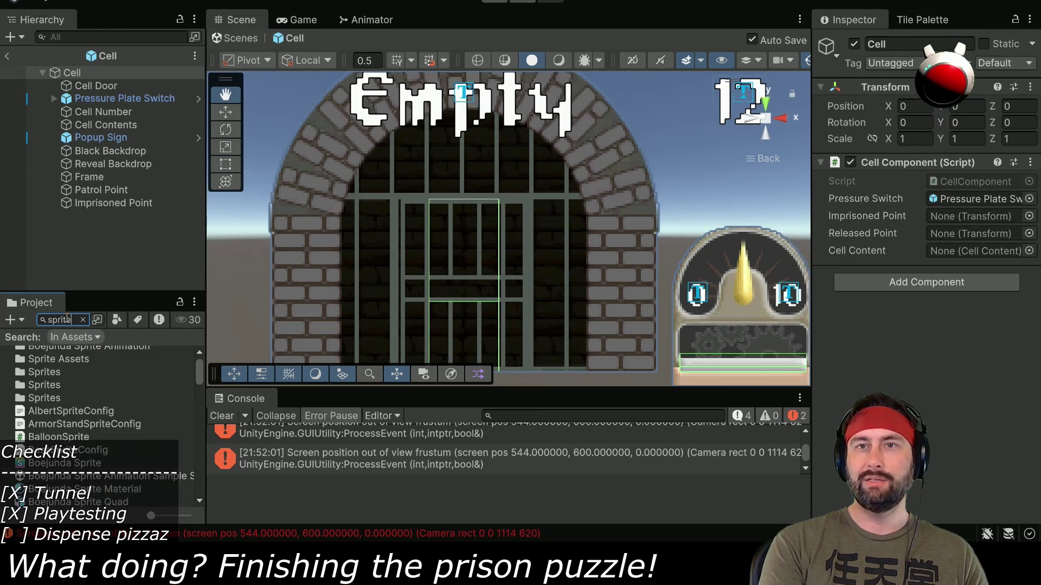
type("fl")
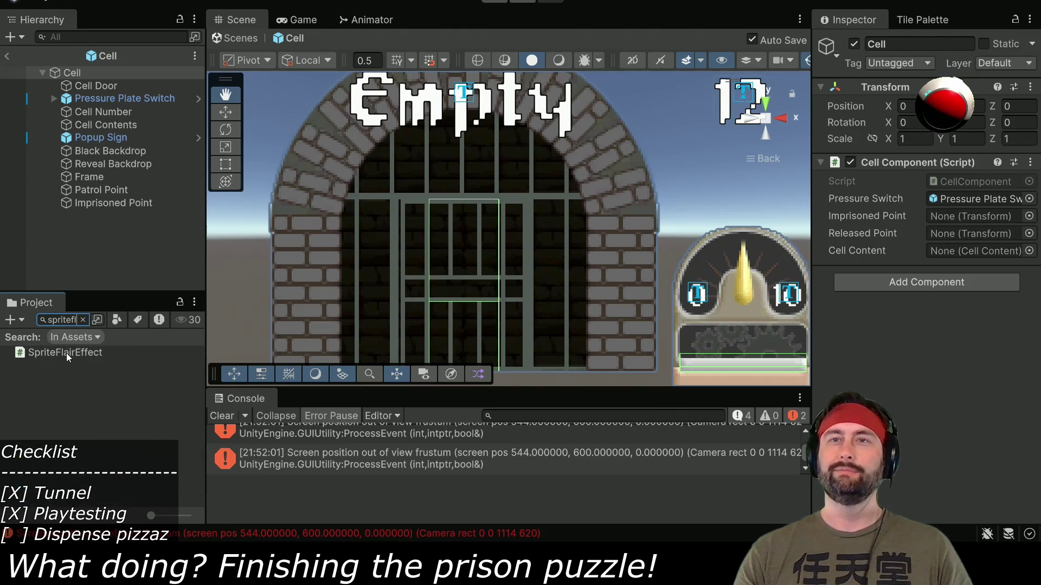
left_click(66, 353)
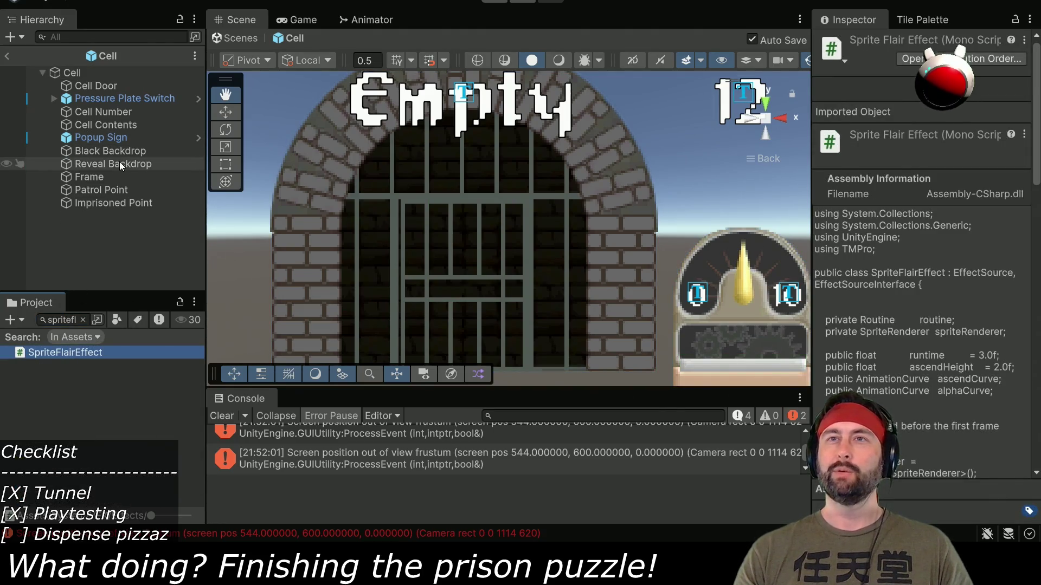
left_click(119, 162)
mouse_move(65, 353)
left_mouse_down()
mouse_move(412, 228)
mouse_move(851, 22)
mouse_move(939, 149)
left_mouse_up()
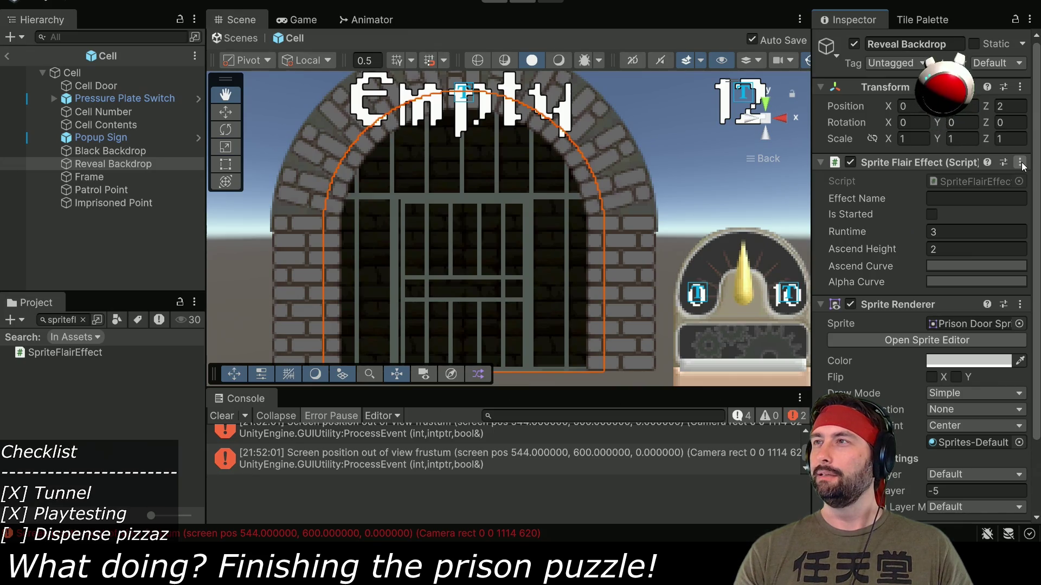
left_click(1021, 164)
left_click(955, 190)
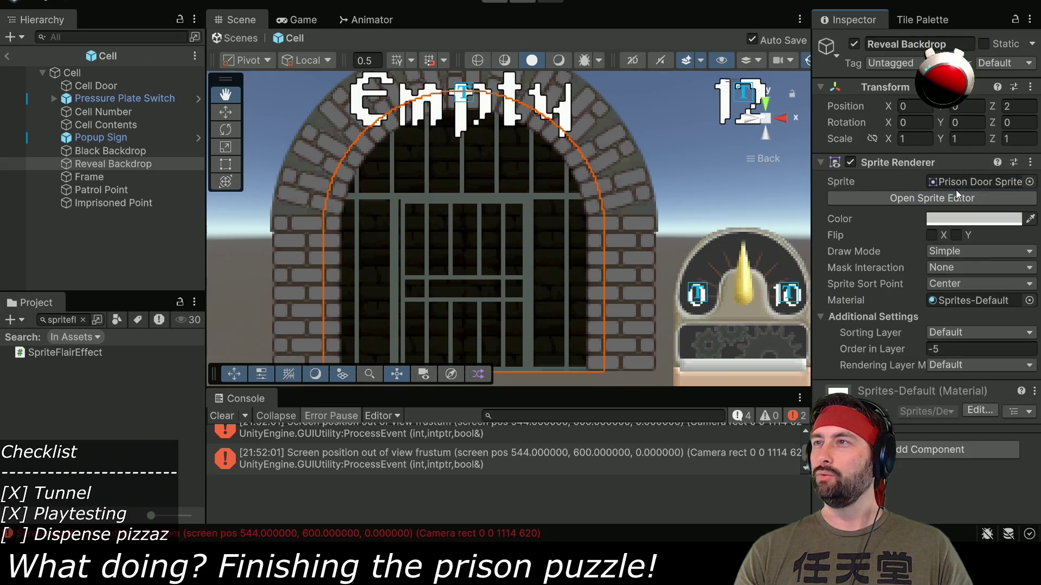
left_click(84, 319)
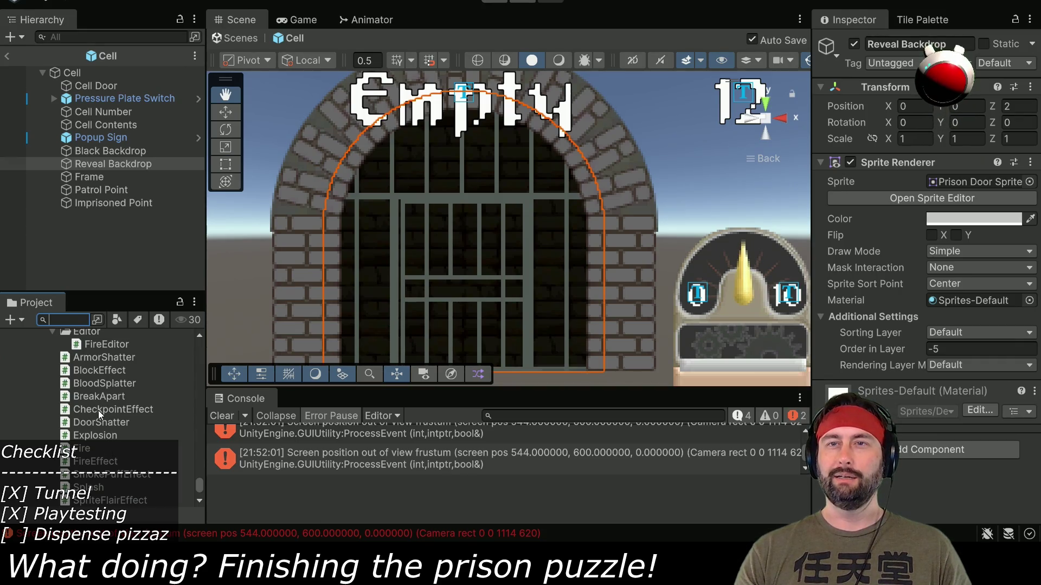
left_click(113, 502)
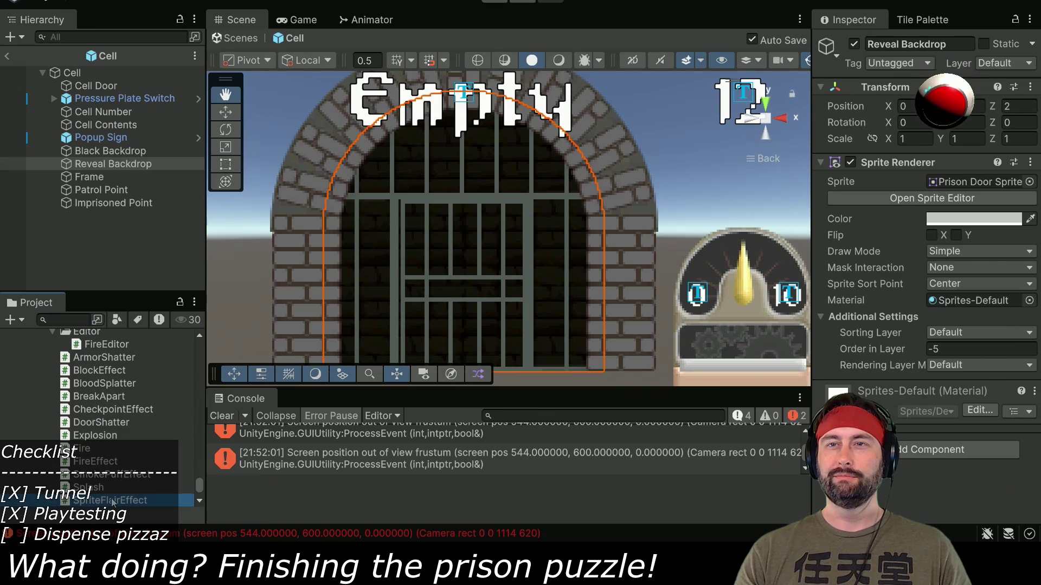
- Review the SpriteFlairEffect script's code in Visual Studio Code, then return to Unity
double_click(112, 501)
scroll(336, 255, "down", 3)
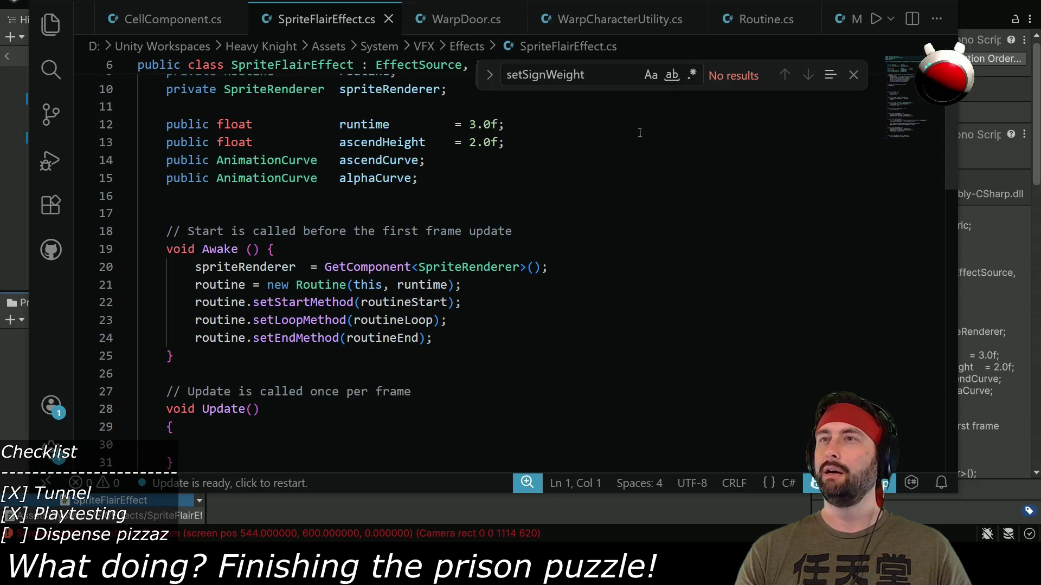
scroll(246, 204, "up", 2)
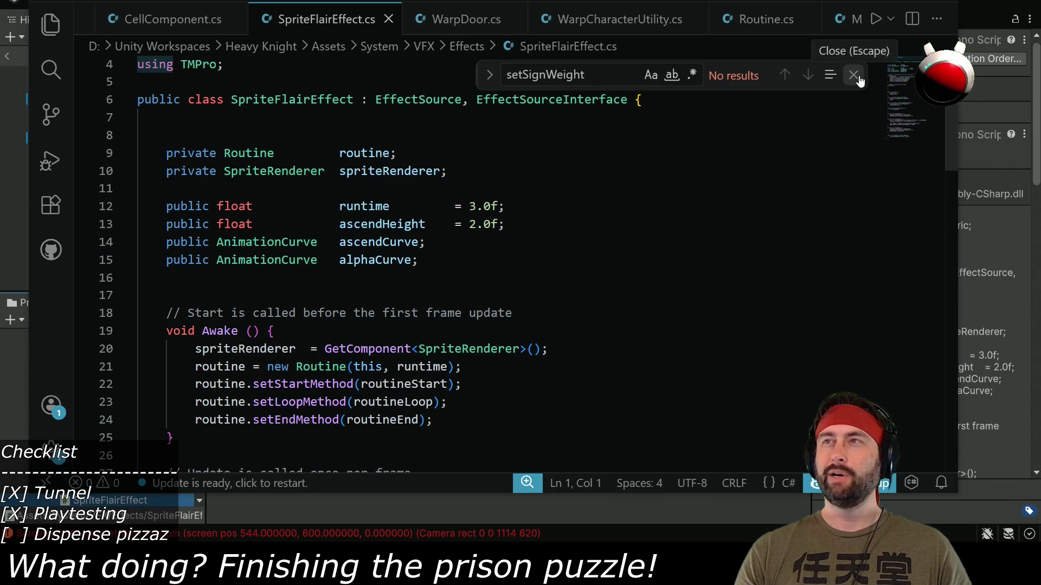
key("alt+Tab")
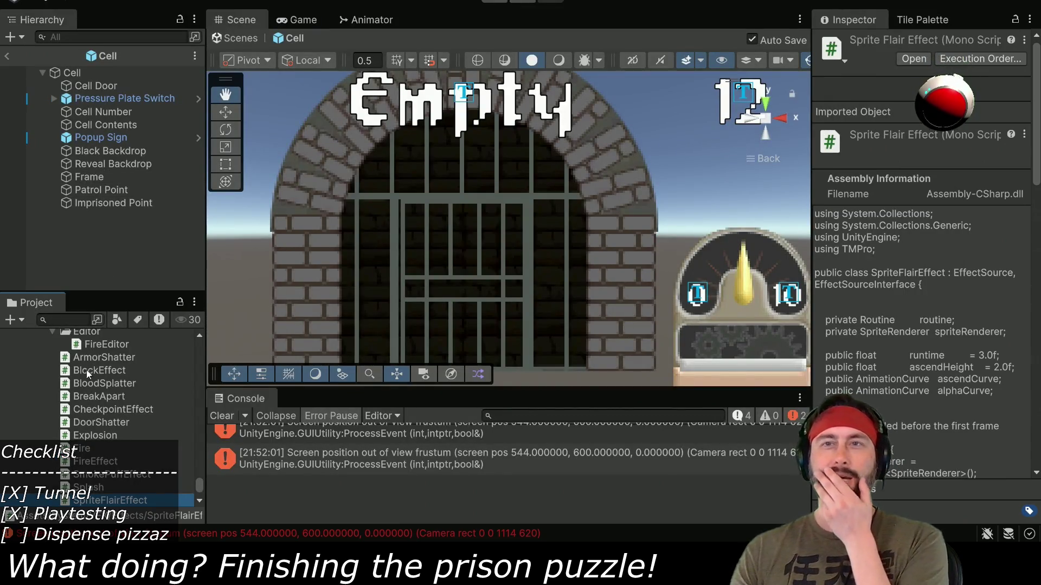
- Scroll through the Project assets list up to the search field
scroll(87, 381, "down", 5)
scroll(92, 407, "up", 2)
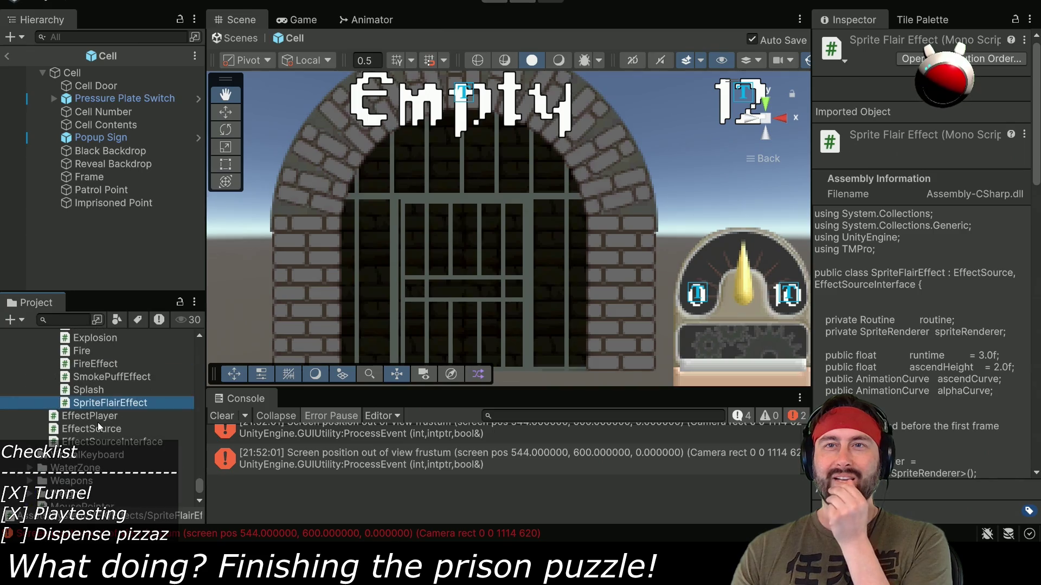
scroll(122, 420, "down", 6)
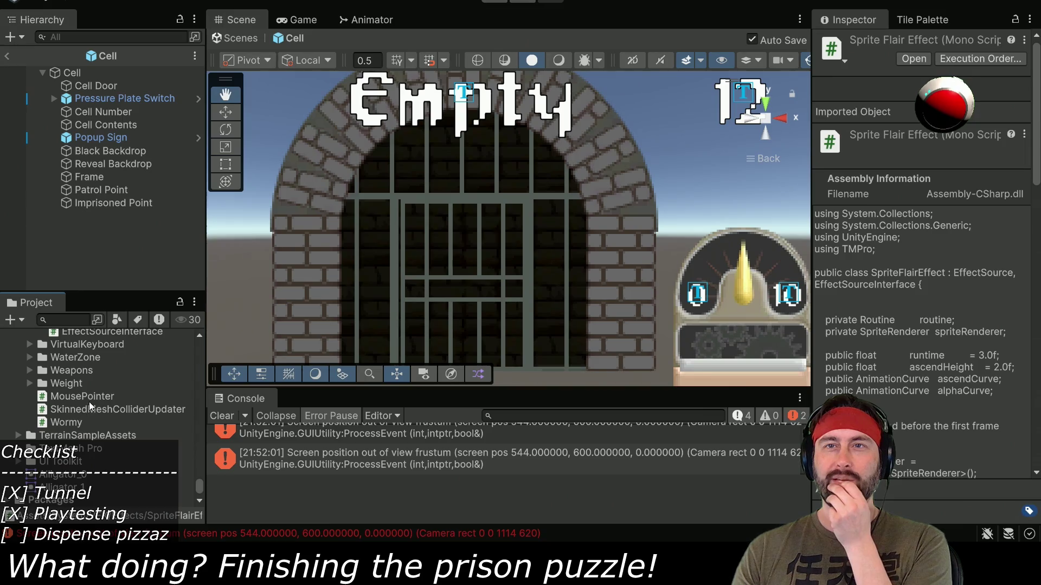
scroll(116, 416, "up", 3)
scroll(46, 416, "up", 5)
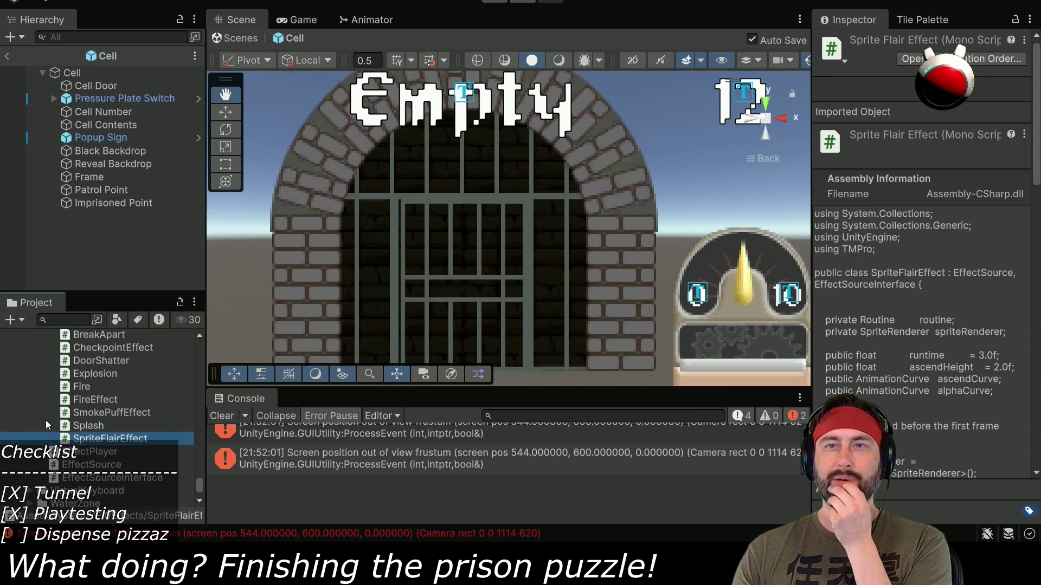
scroll(51, 458, "up", 10)
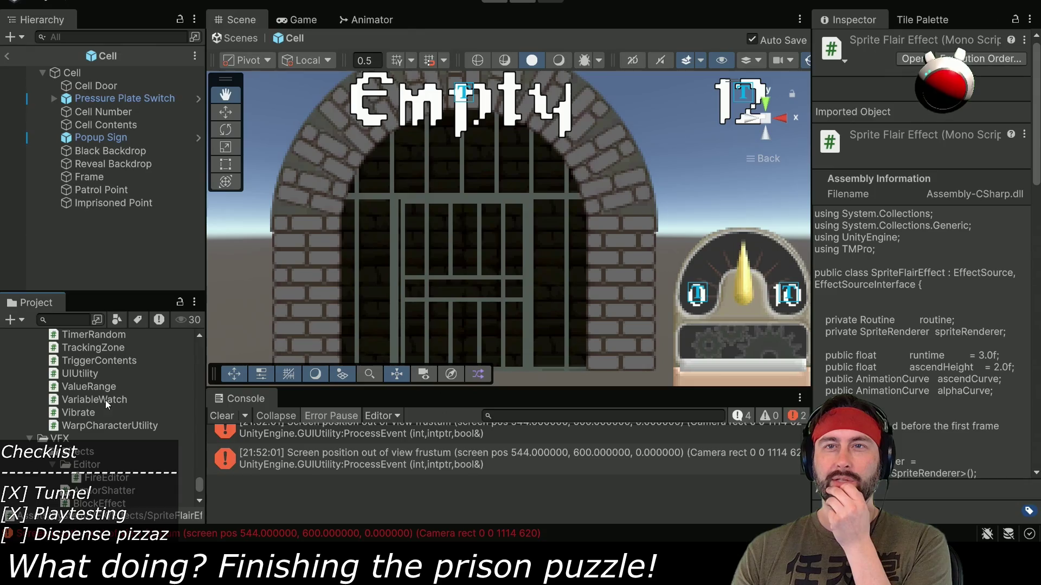
scroll(105, 400, "up", 8)
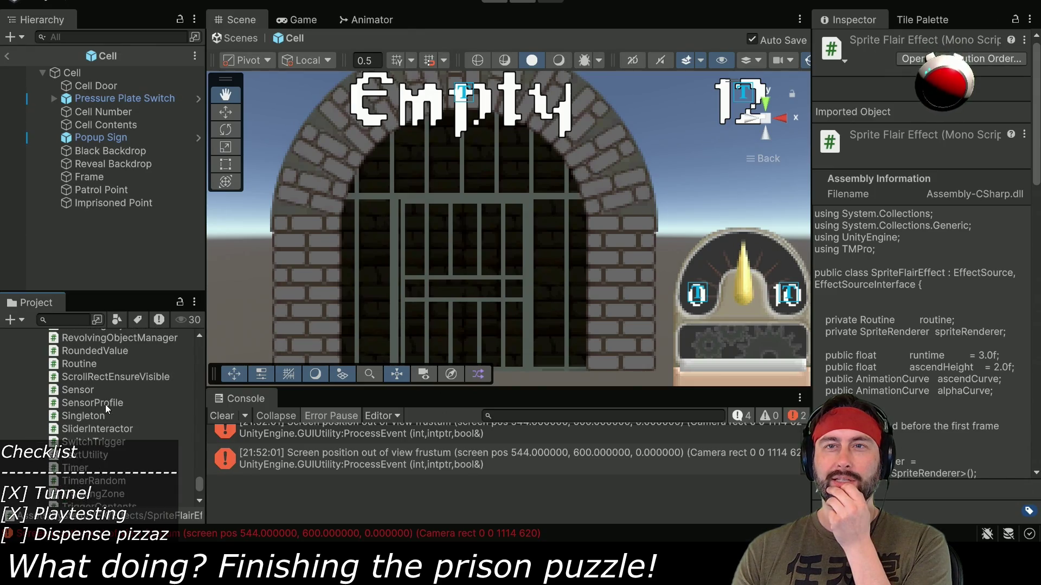
scroll(107, 406, "up", 3)
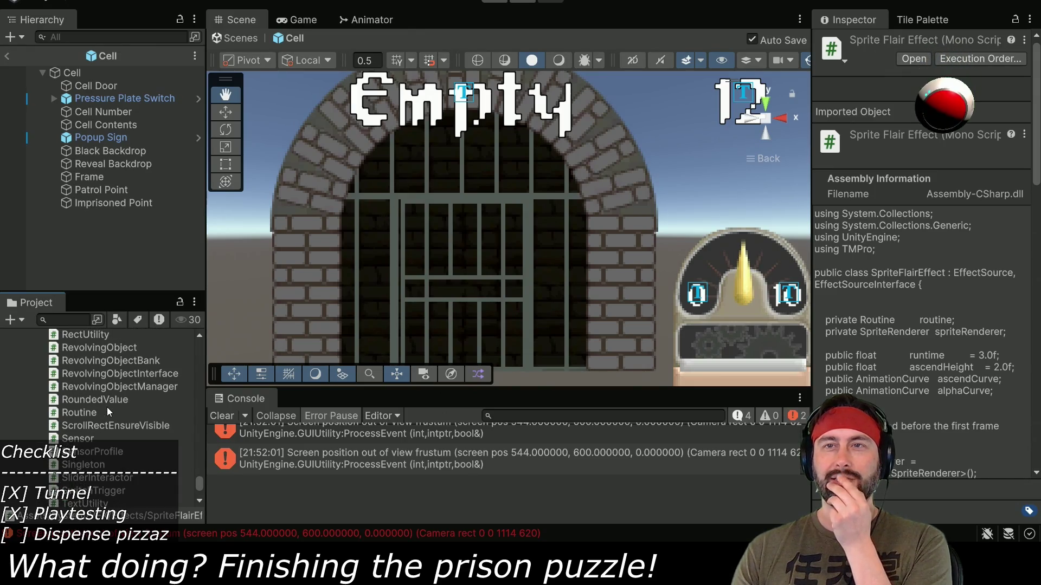
scroll(107, 412, "up", 3)
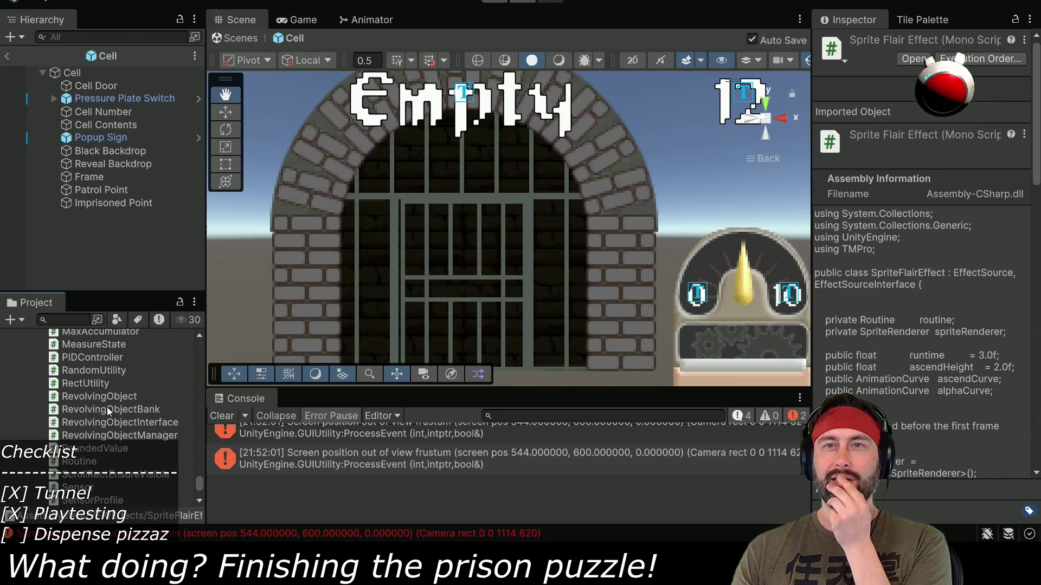
scroll(108, 410, "up", 3)
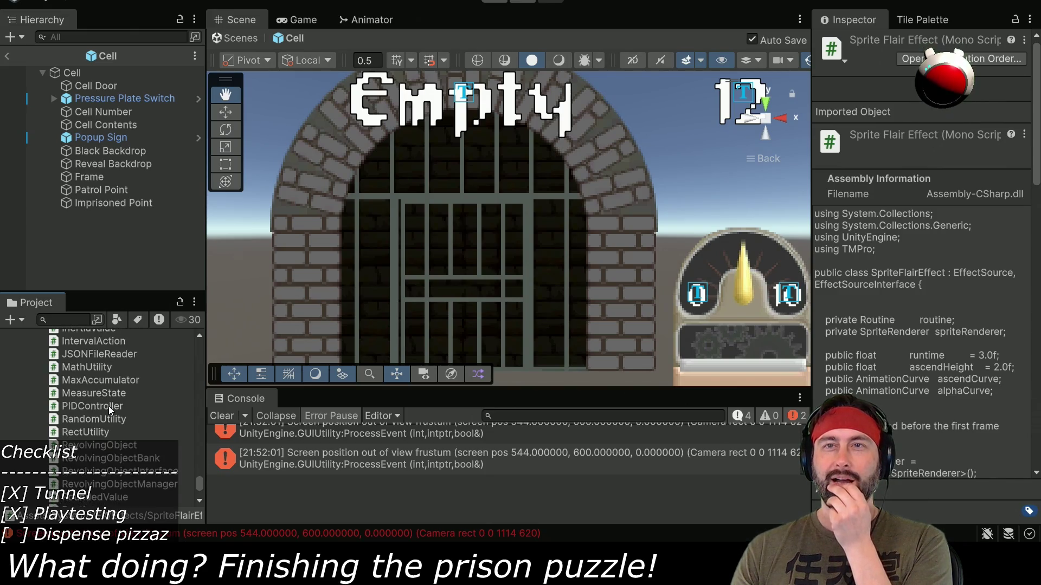
scroll(108, 406, "up", 5)
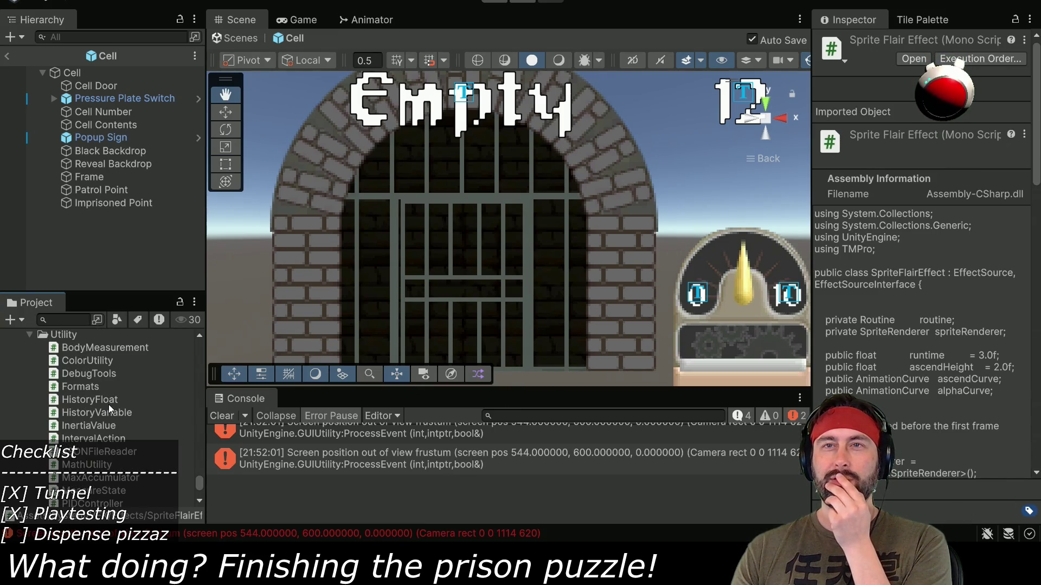
left_click(78, 319)
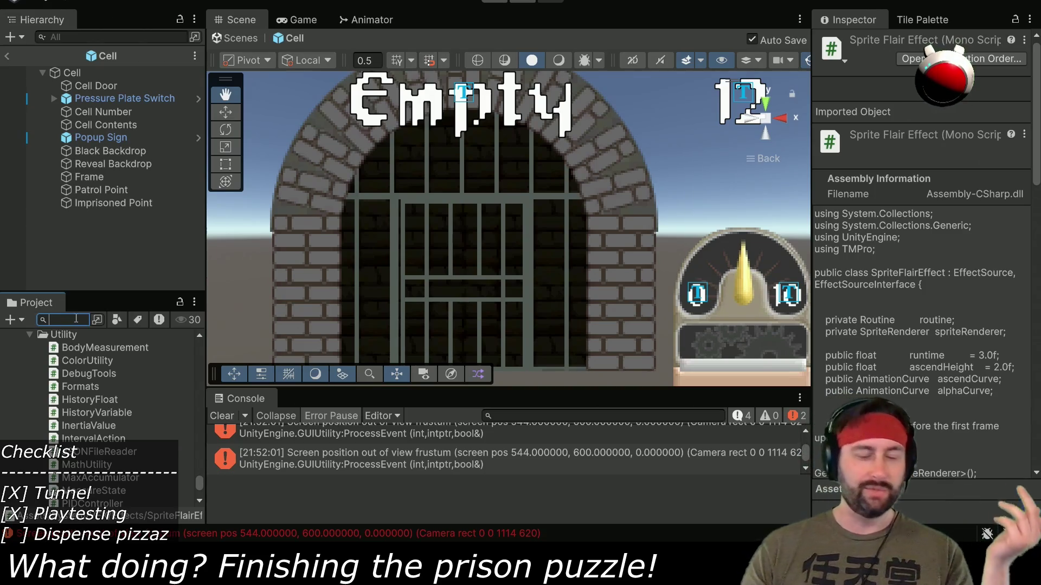
- Search the Project for 'beast' and open the CellBeastArm script in Visual Studio Code
type("beast")
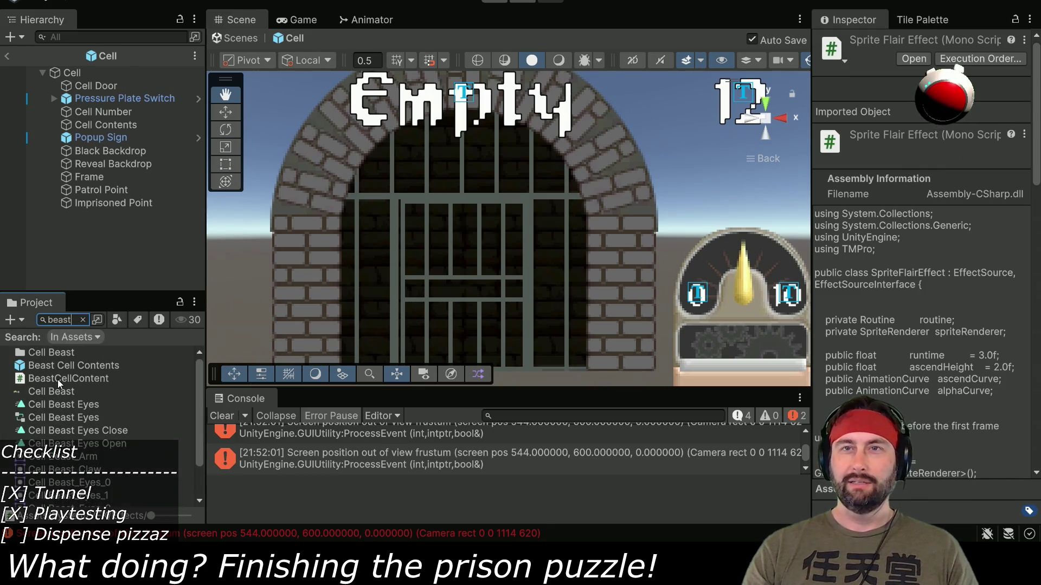
left_click(86, 381)
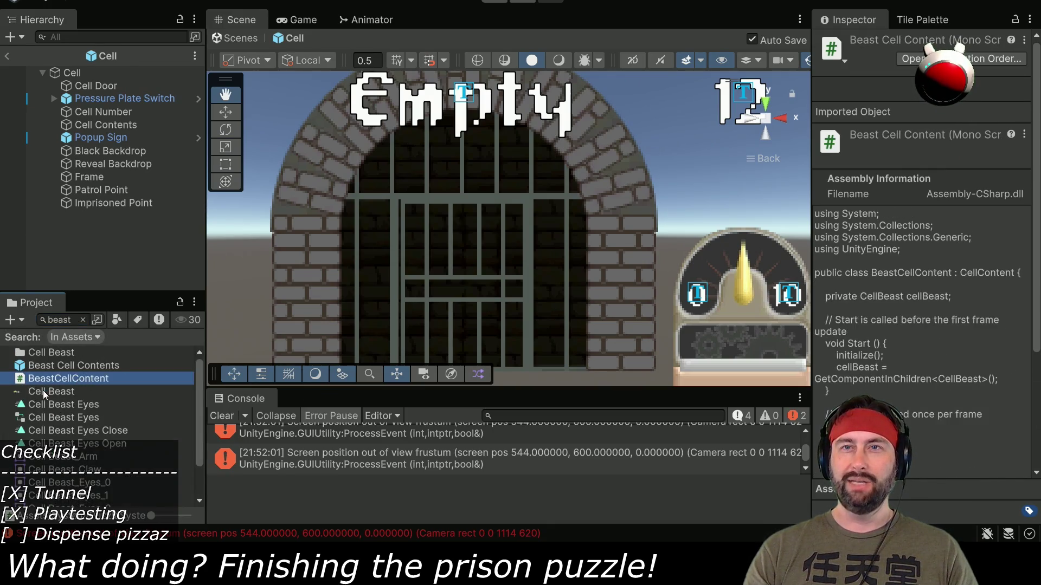
left_click(48, 393)
scroll(53, 393, "down", 2)
left_click(59, 501)
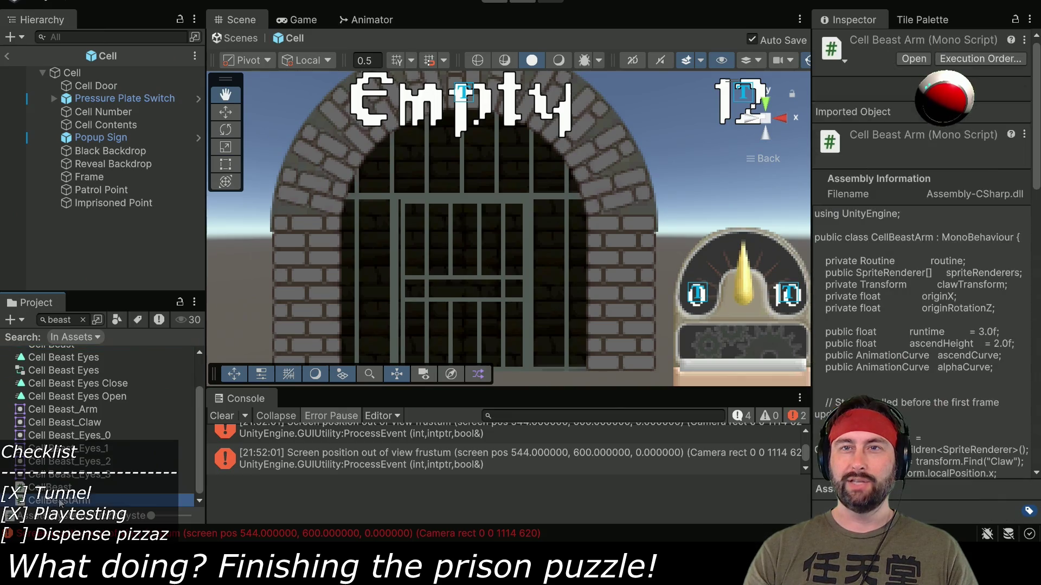
double_click(60, 501)
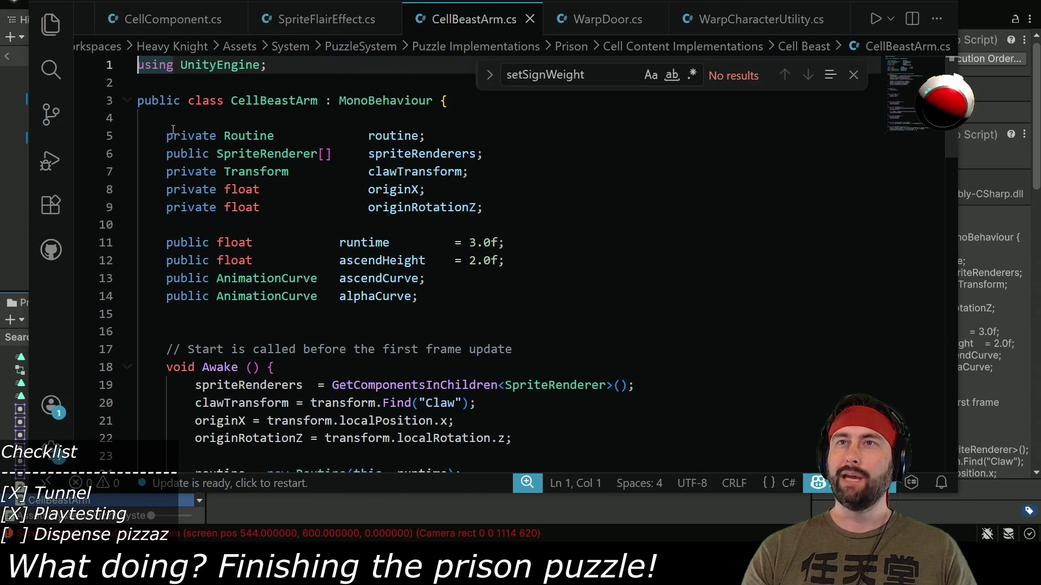
- Copy CellBeastArm's code from the fields through setArmPosition (lines 5–70)
key("Escape")
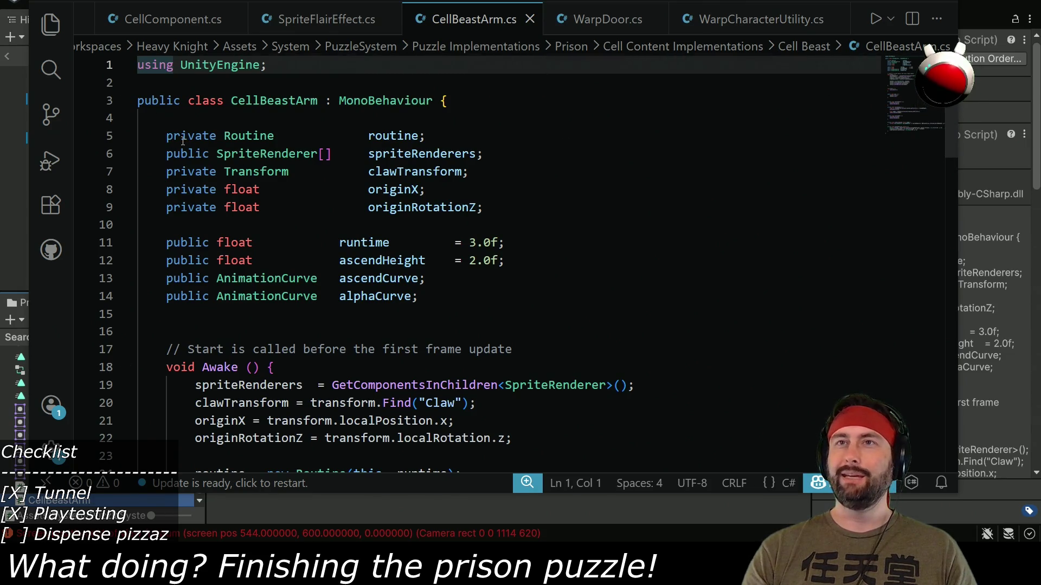
mouse_move(166, 136)
left_mouse_down()
mouse_move(478, 314)
mouse_move(472, 305)
mouse_move(461, 538)
left_mouse_up()
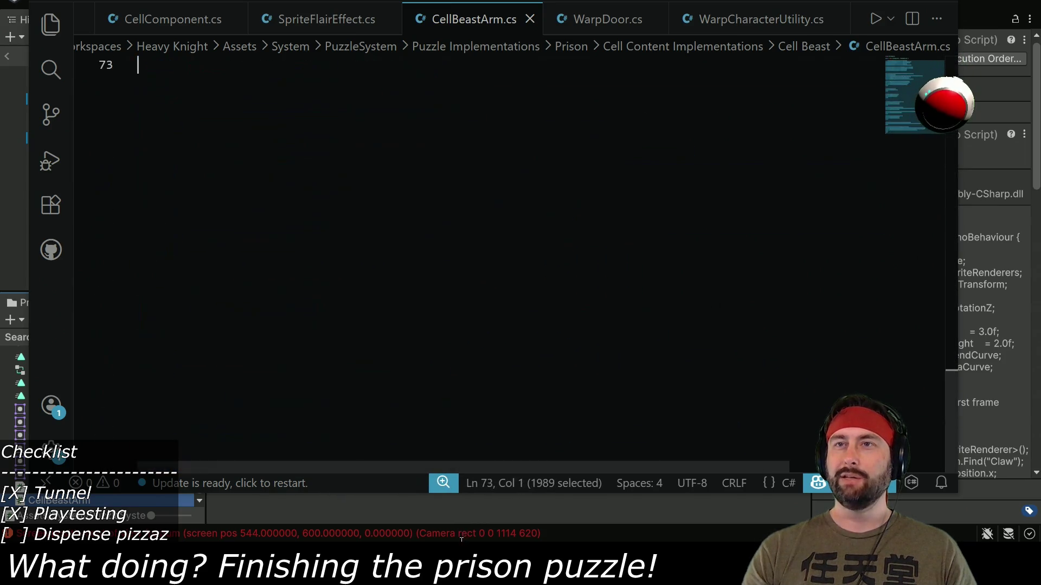
left_click_drag(425, 66, 413, 271)
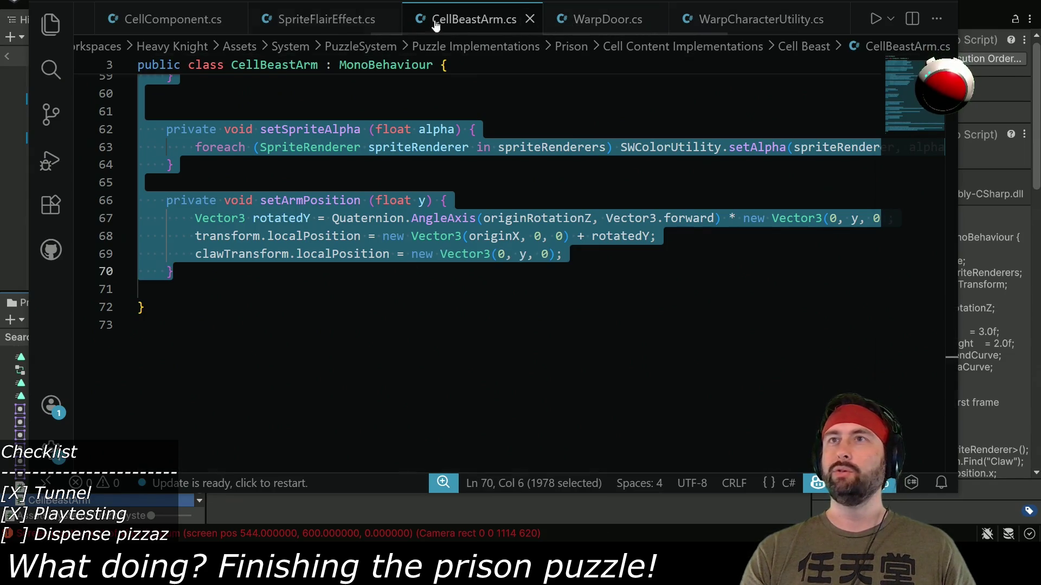
key("alt+Tab")
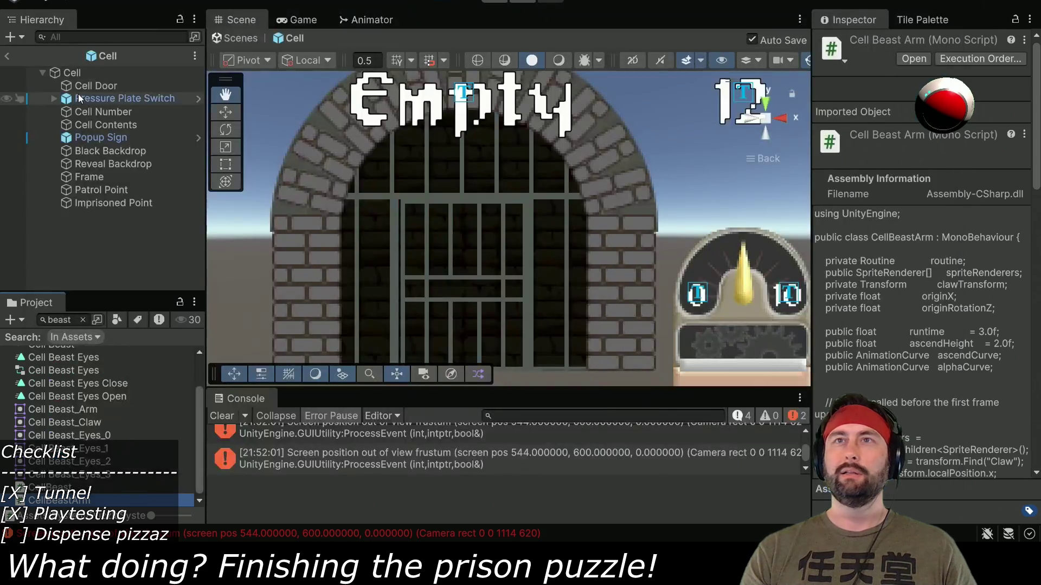
key("alt+Tab")
scroll(179, 20, "up", 3)
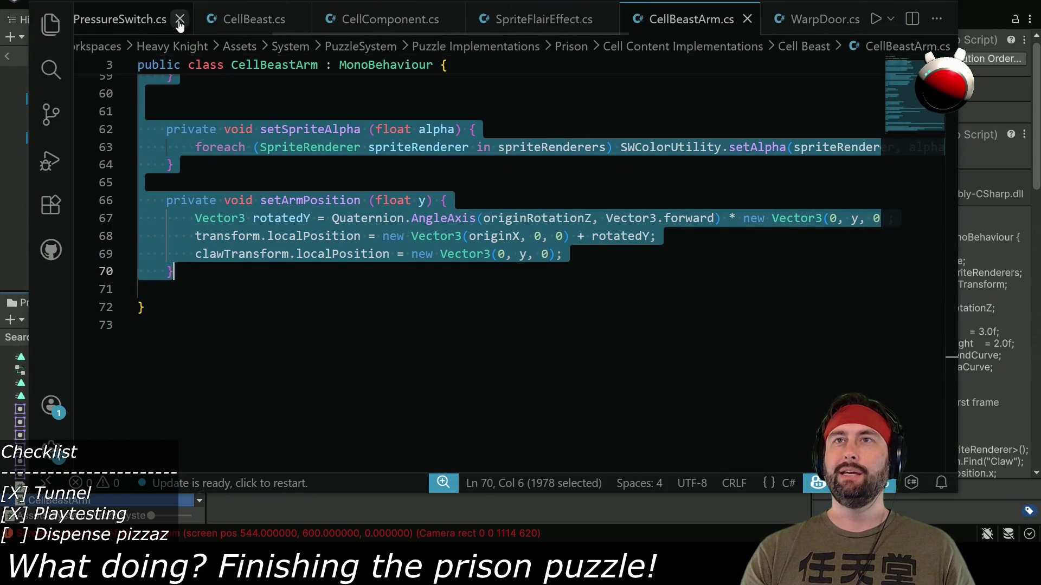
- Paste the copied arm code below setPrison in CellComponent.cs
left_click(499, 19)
scroll(292, 286, "down", 5)
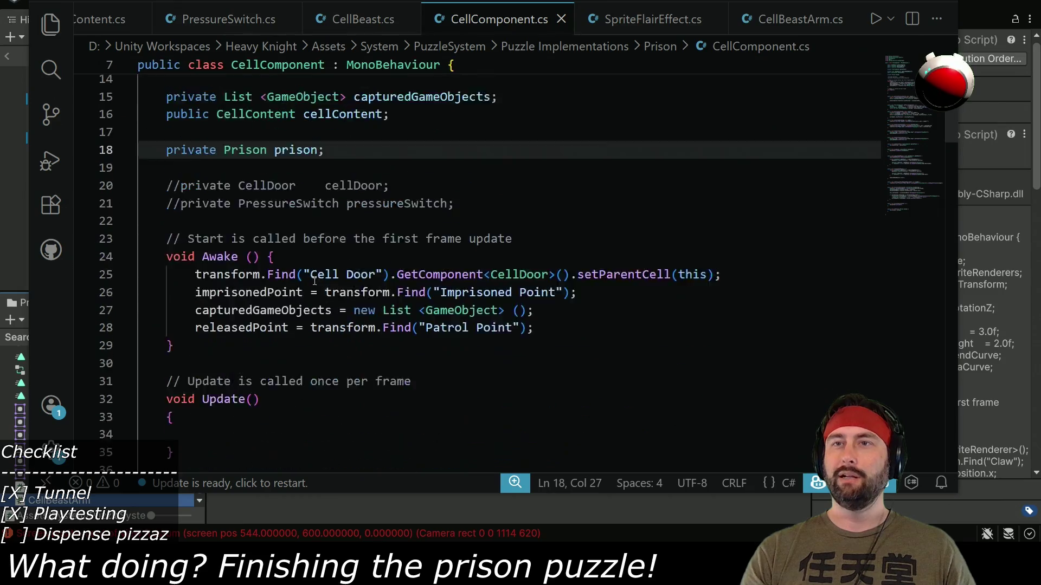
scroll(291, 286, "down", 20)
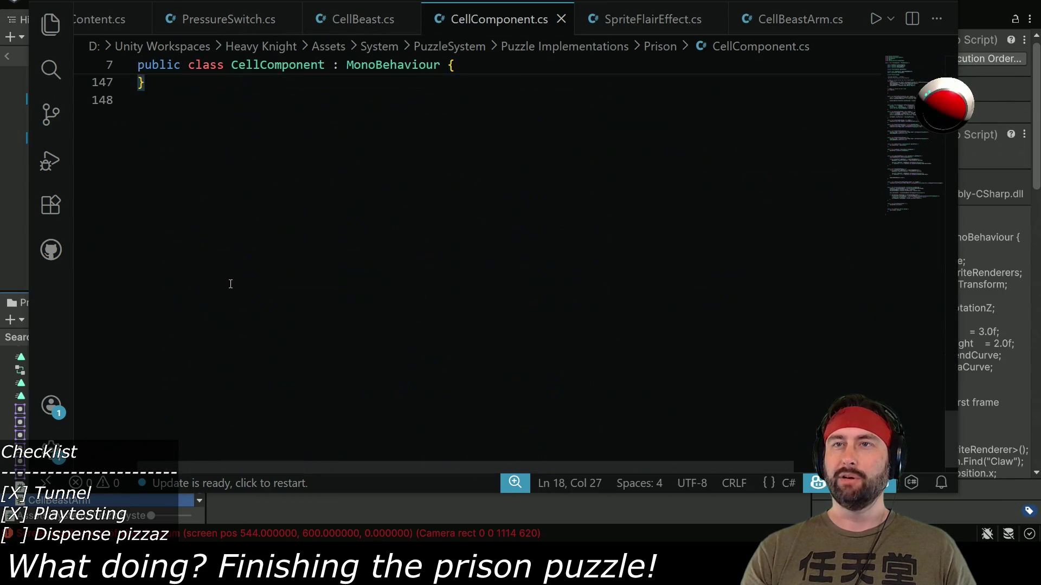
scroll(237, 249, "up", 4)
left_click(179, 219)
key("Return")
key("Return")
key("Return")
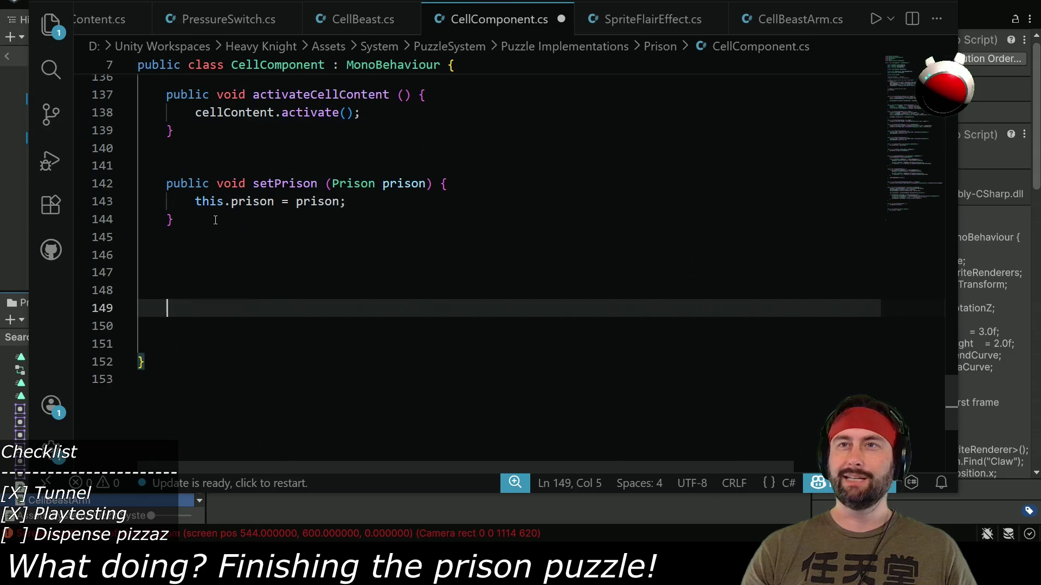
key("ctrl+v")
scroll(189, 230, "up", 19)
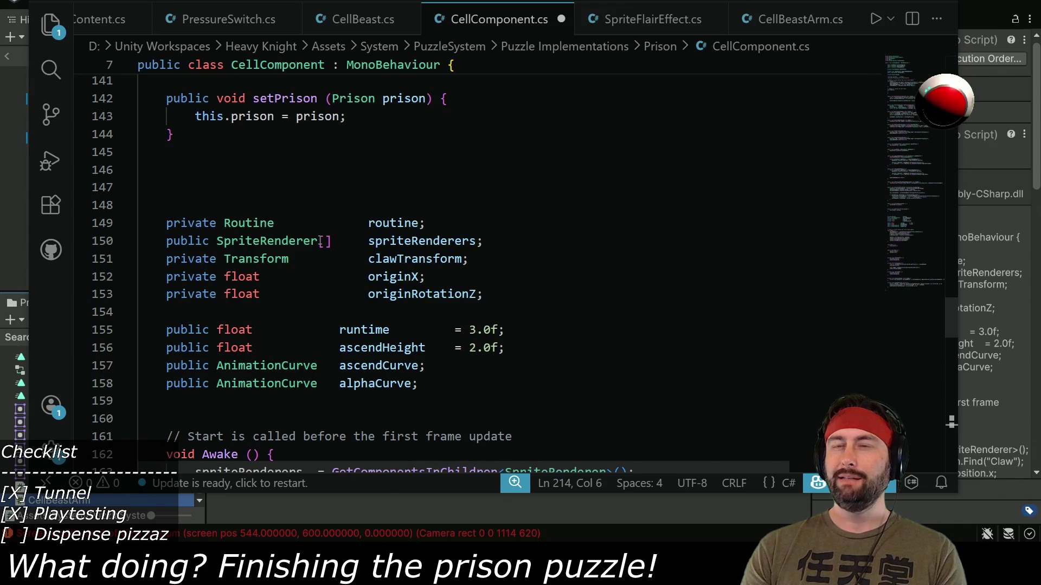
- Change the SpriteRenderer array field into a single field named revealSpriteRenderer
left_click_drag(319, 241, 331, 241)
key("BackSpace")
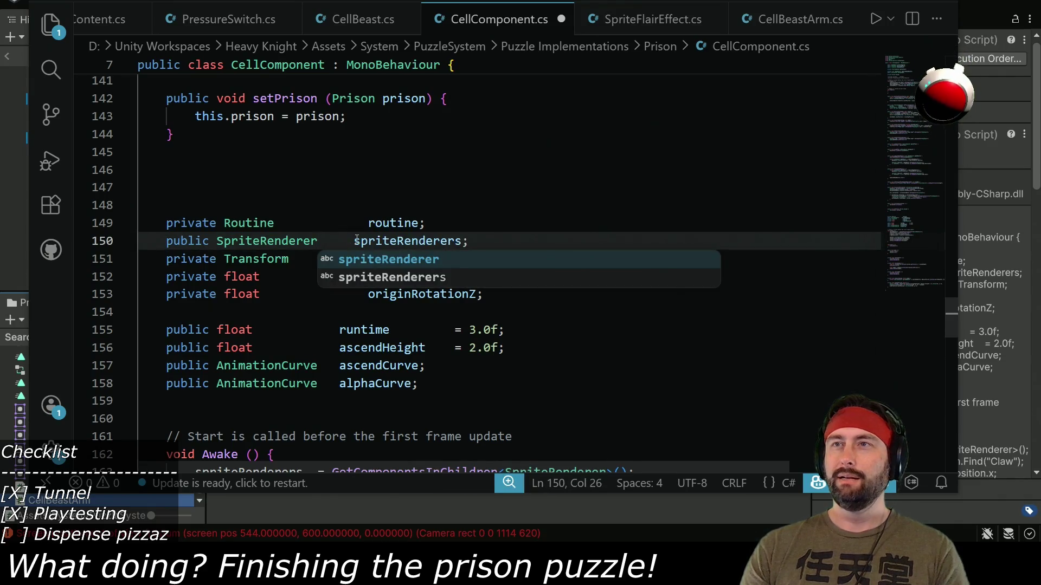
left_click(354, 241)
key("Tab")
double_click(418, 240)
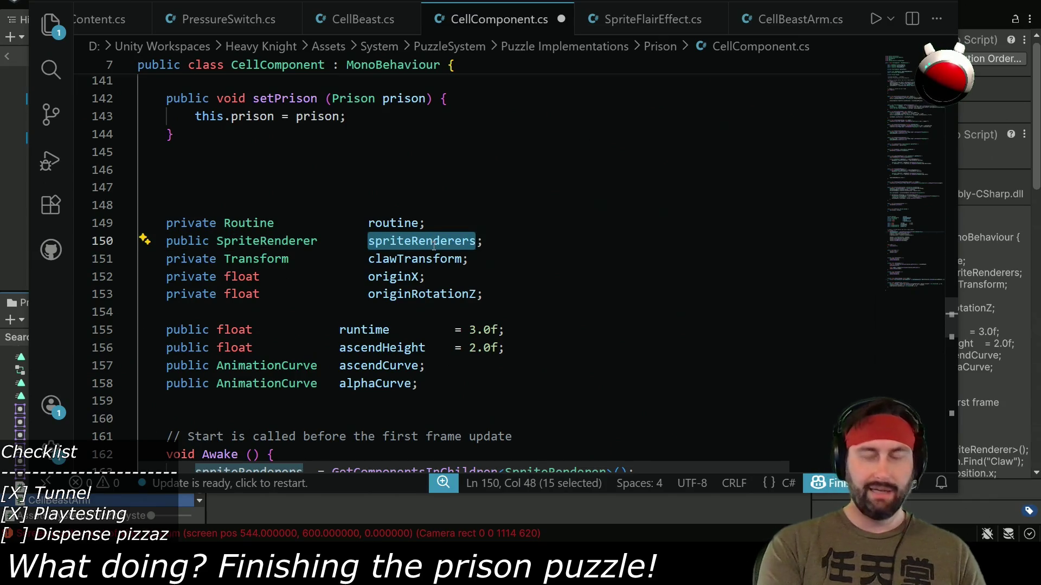
type("reaveal")
key("BackSpace")
key("BackSpace")
key("BackSpace")
type("vb")
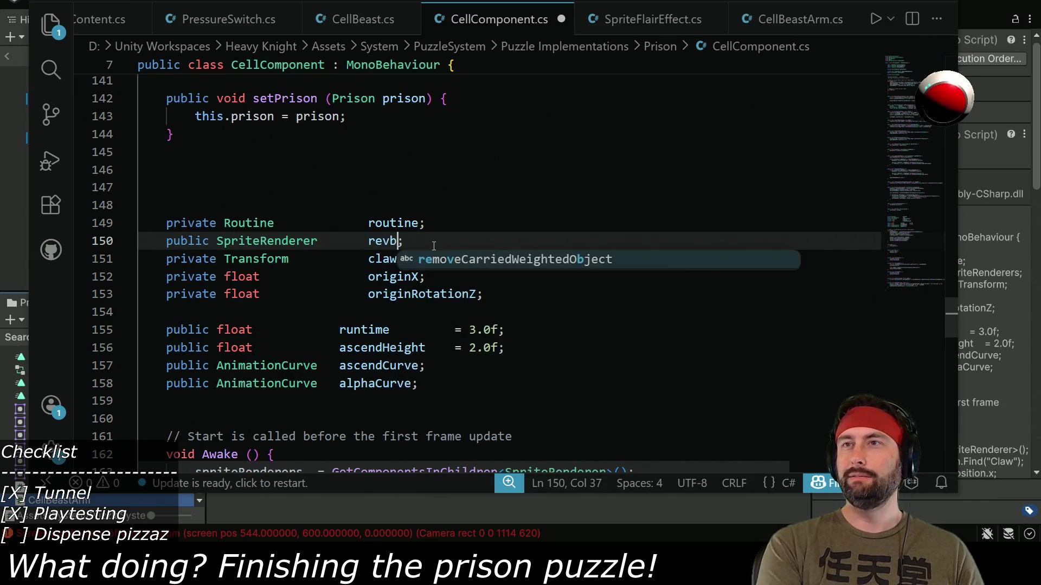
type("ealSprite")
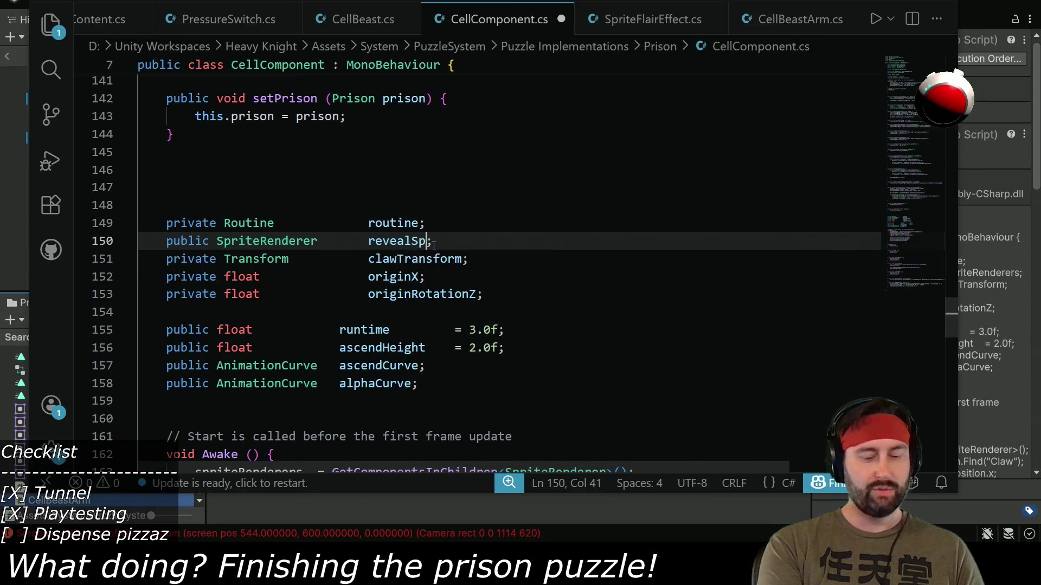
type("Renderer")
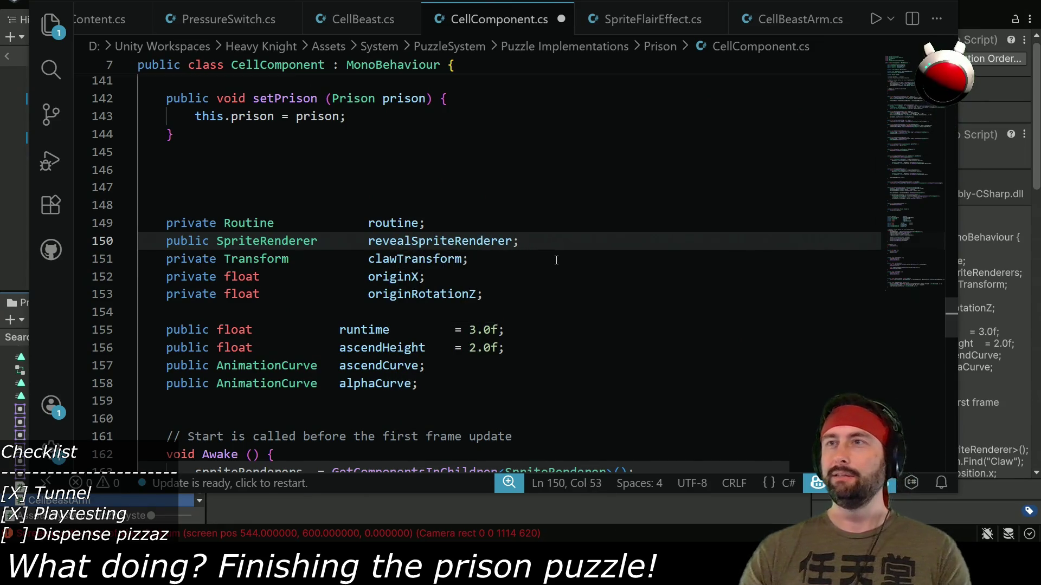
- Delete the clawTransform, originX and originRotationZ field declarations
triple_click(507, 258)
key("Delete")
left_click(538, 248)
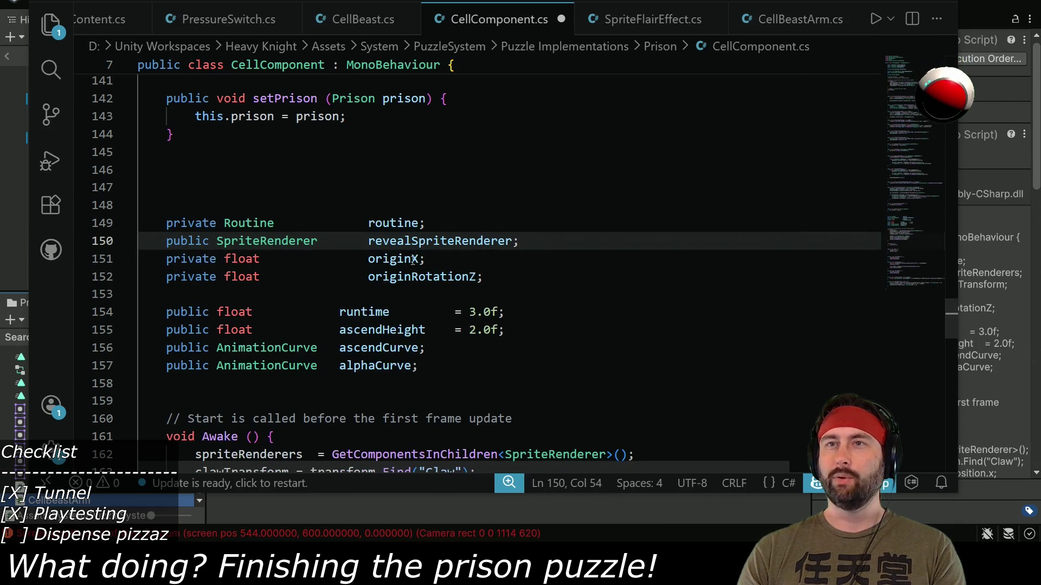
triple_click(507, 276)
left_click(510, 258, "shift")
key("Delete")
left_click(540, 248)
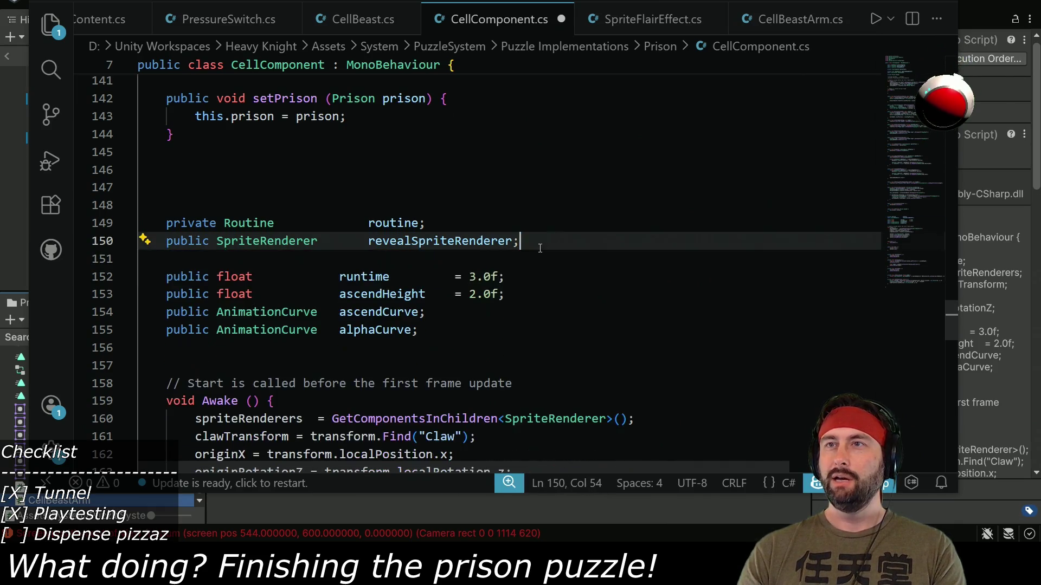
- Delete the ascendHeight and ascendCurve field declarations
triple_click(513, 296)
left_click(502, 276, "shift")
key("Delete")
triple_click(435, 295)
left_click(501, 277, "shift")
key("Delete")
scroll(326, 311, "down", 2)
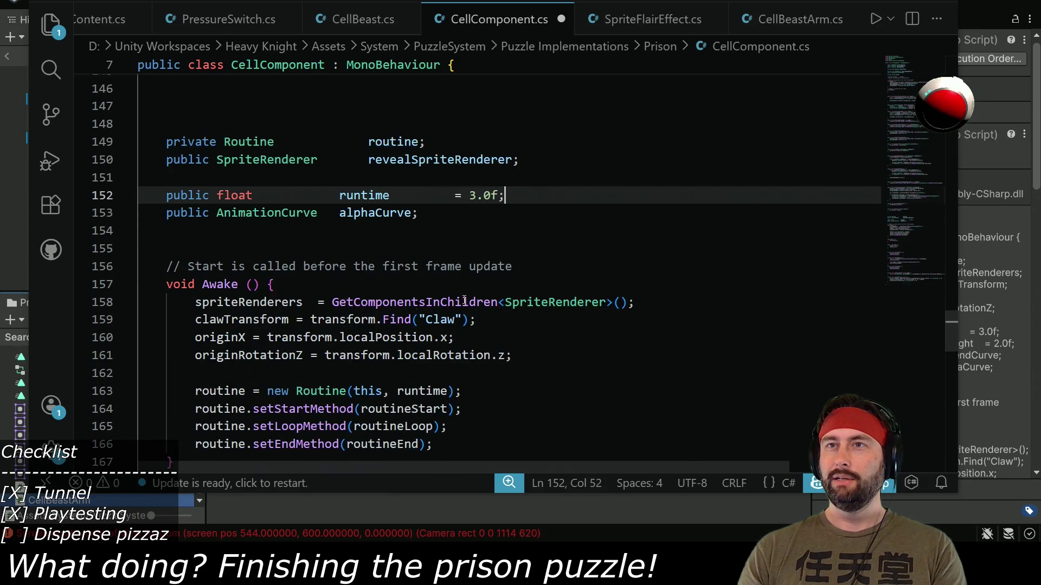
mouse_move(470, 293)
left_mouse_down()
mouse_move(539, 312)
mouse_move(554, 349)
left_mouse_up()
left_click(554, 336)
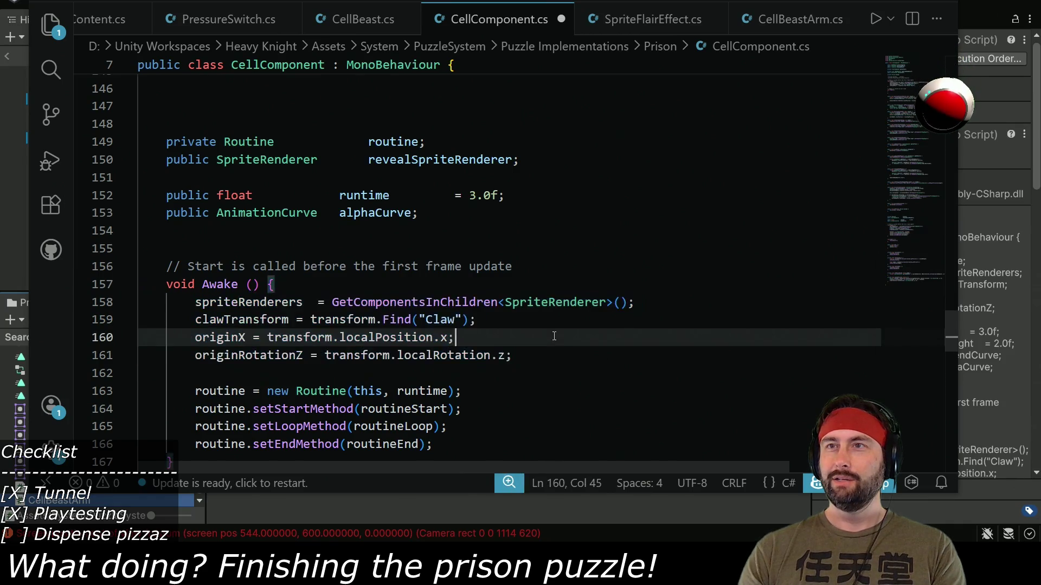
left_click(332, 302)
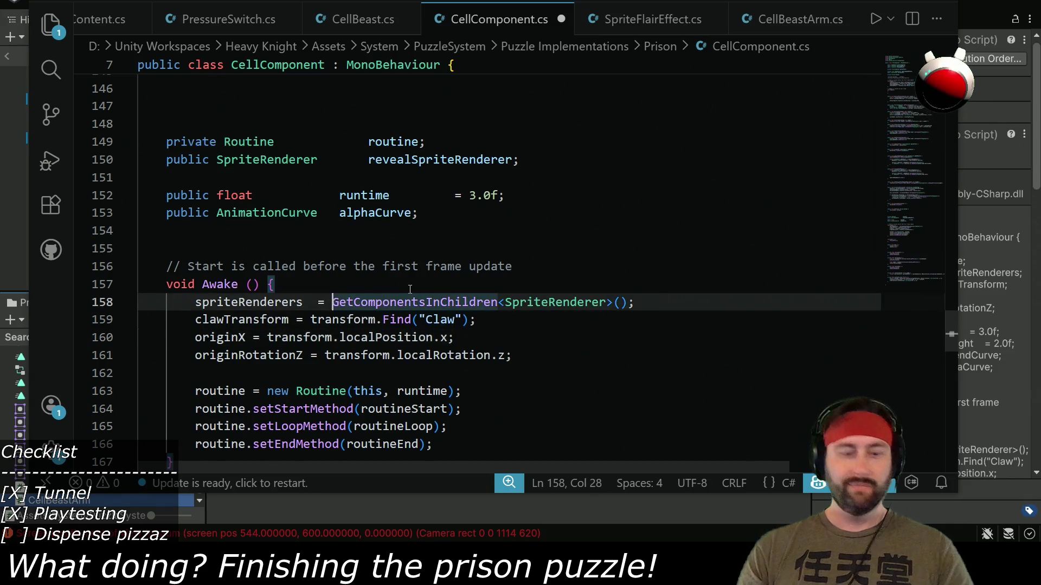
- Make Awake use transform.Find("Reveal Backdrop").GetComponent for the SpriteRenderer on line 158
type("transform.Find(\"")
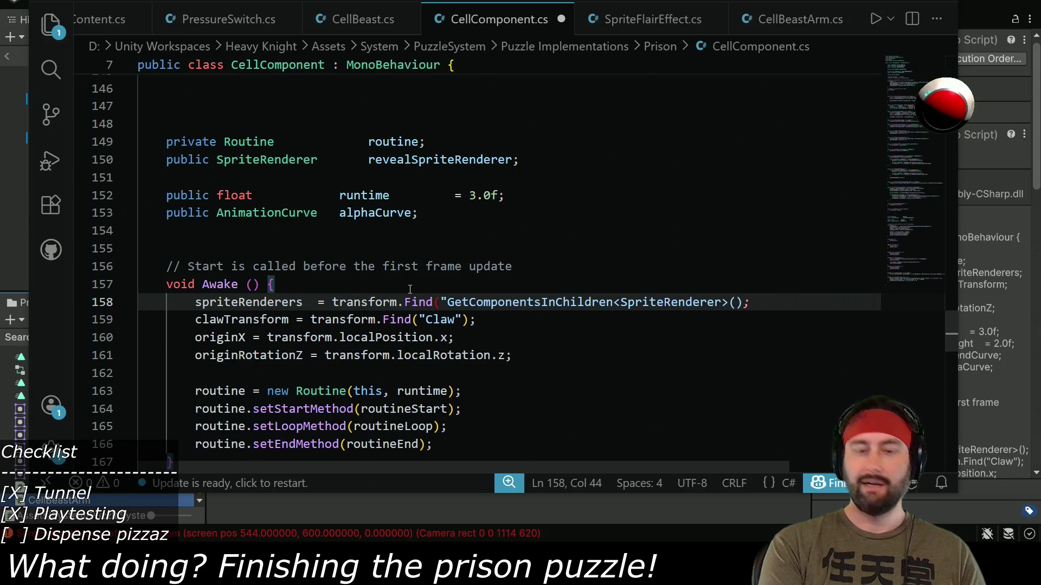
type("Reveal")
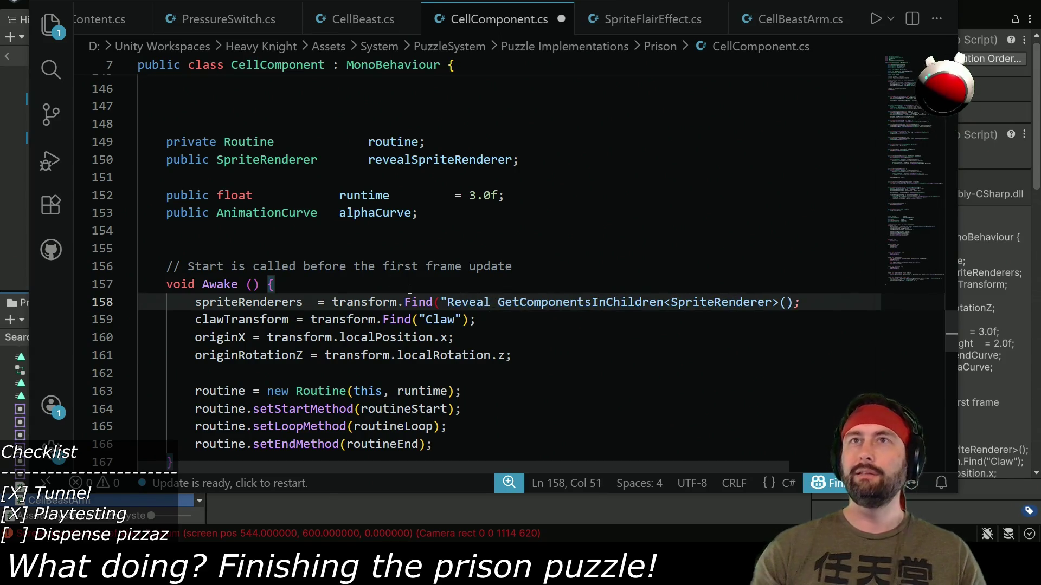
mouse_move(732, 1)
left_mouse_down()
mouse_move(854, 259)
mouse_move(762, 144)
mouse_move(721, 39)
left_mouse_up()
type("Back")
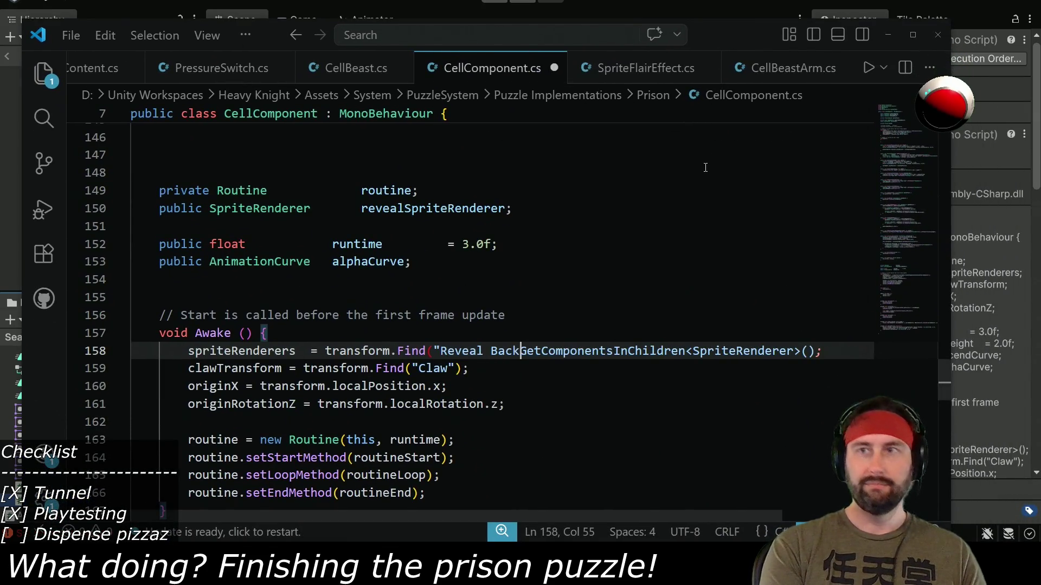
type("drop\").")
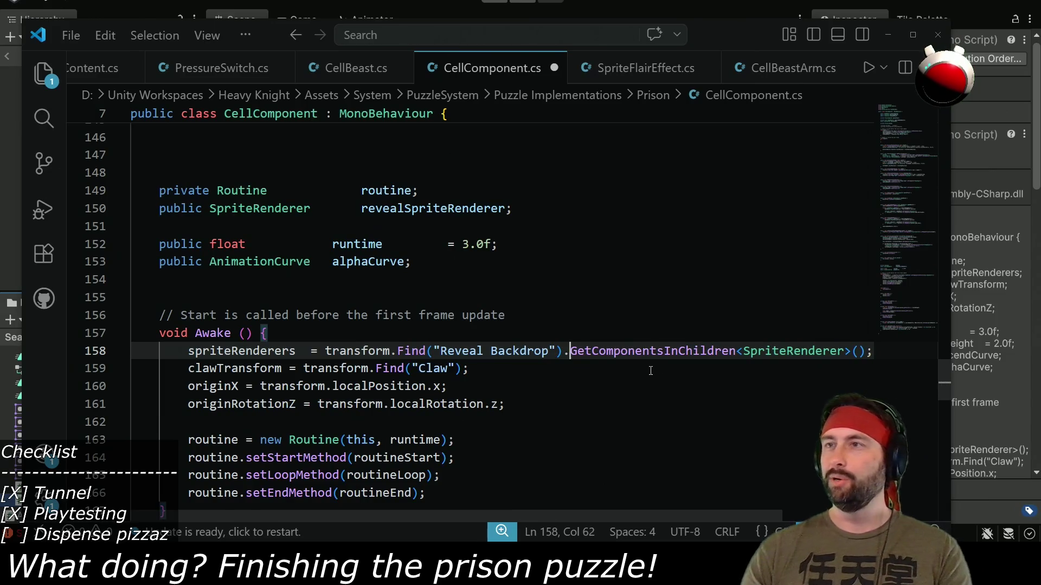
left_click_drag(656, 350, 737, 351)
key("BackSpace")
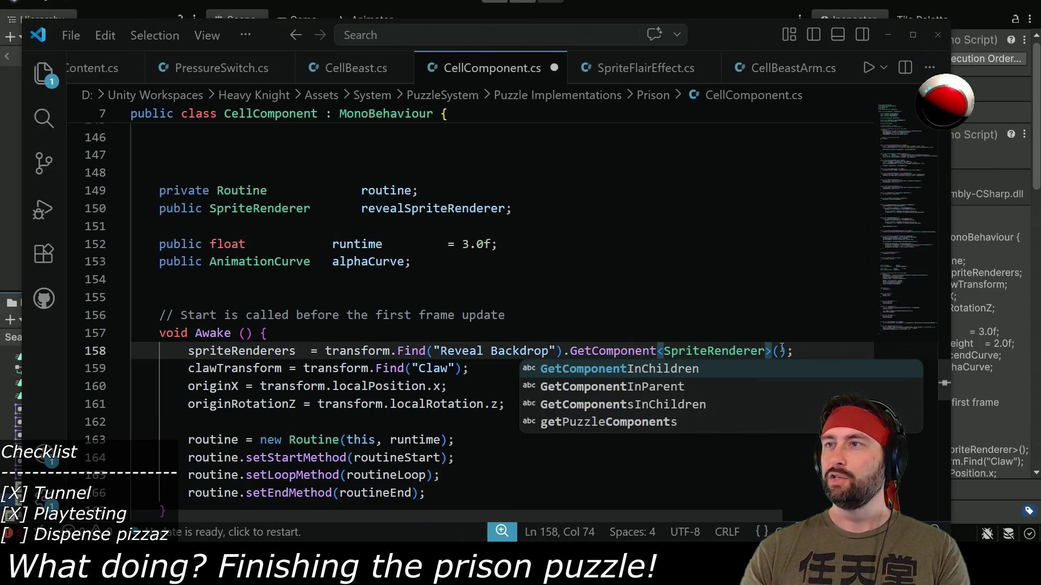
left_click(723, 320)
- Delete the claw and origin setup lines 159–161 from Awake
mouse_move(815, 353)
left_mouse_down()
mouse_move(531, 404)
mouse_move(542, 422)
left_mouse_up()
key("BackSpace")
key("Return")
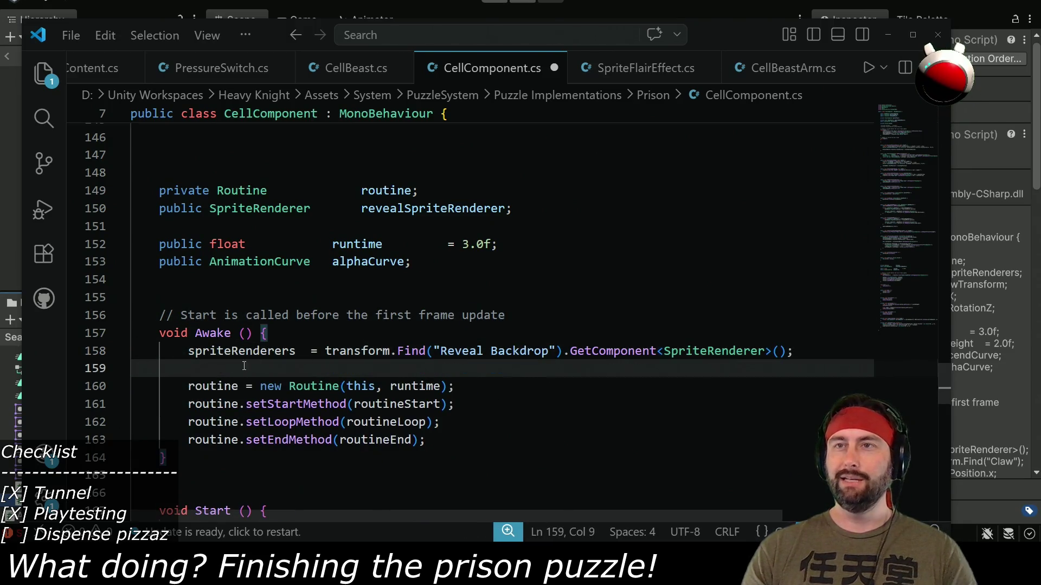
scroll(416, 409, "down", 5)
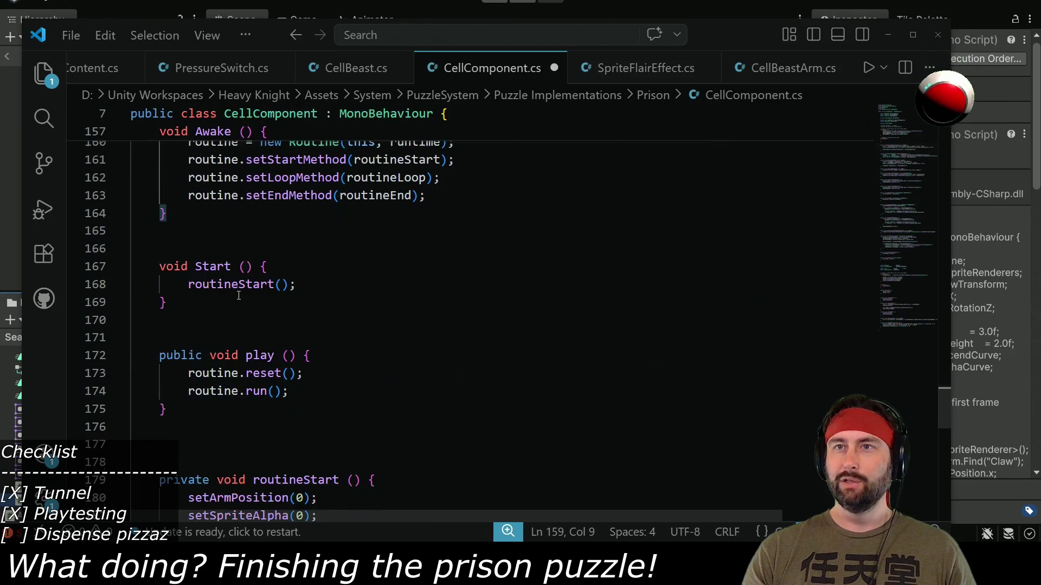
- Delete the Start method and the arm reset line in routineStart
left_click(183, 304)
key("shift+Up")
key("shift+Up")
key("shift+Up")
key("BackSpace")
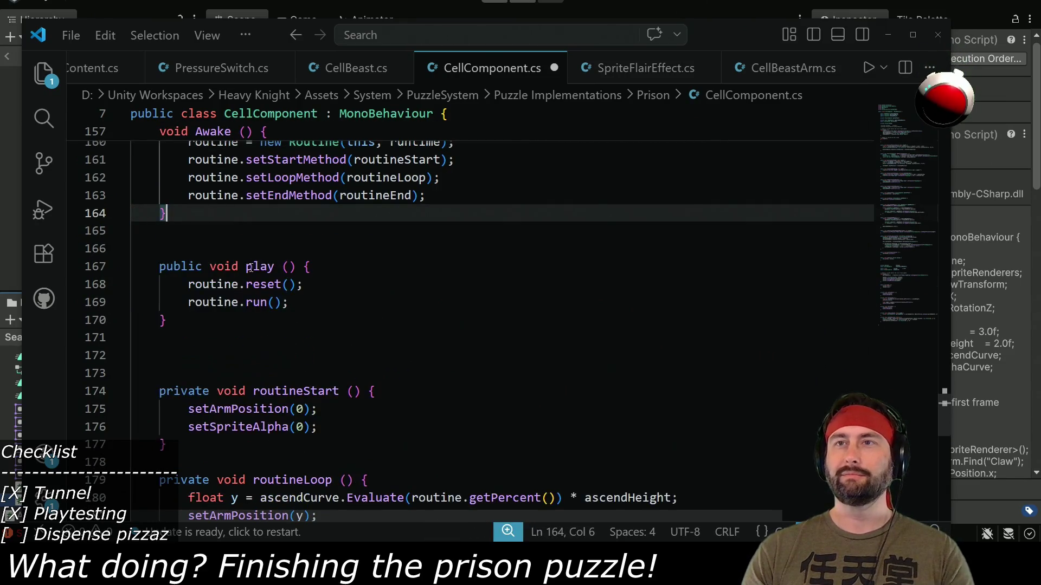
scroll(270, 288, "down", 2)
scroll(265, 290, "down", 1)
left_click_drag(422, 273, 423, 257)
key("BackSpace")
- Change routineEnd's alpha from 0 to 1 and delete routineLoop's arm-lifting lines
scroll(336, 285, "down", 1)
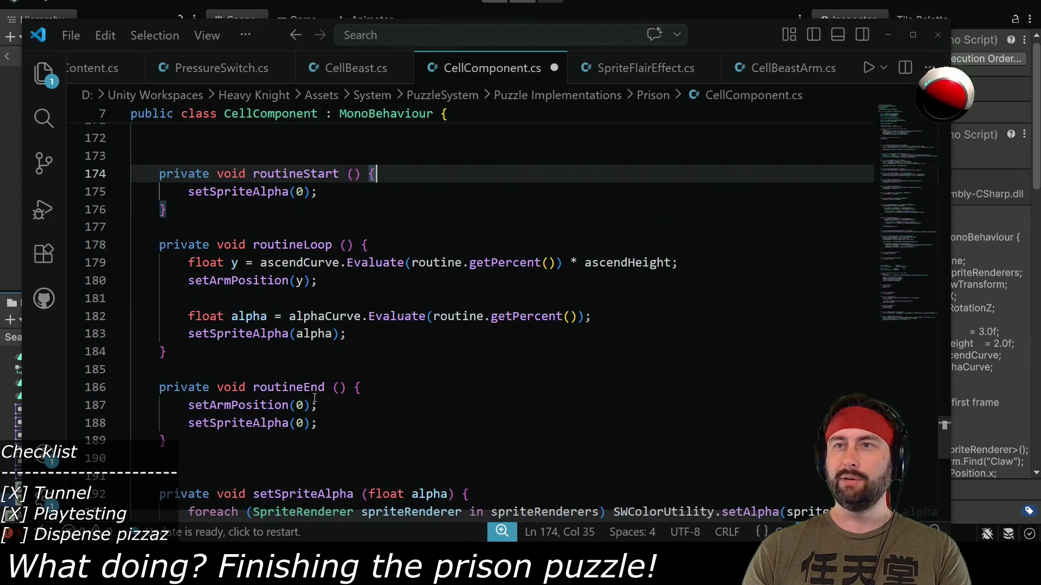
double_click(301, 422)
type("1")
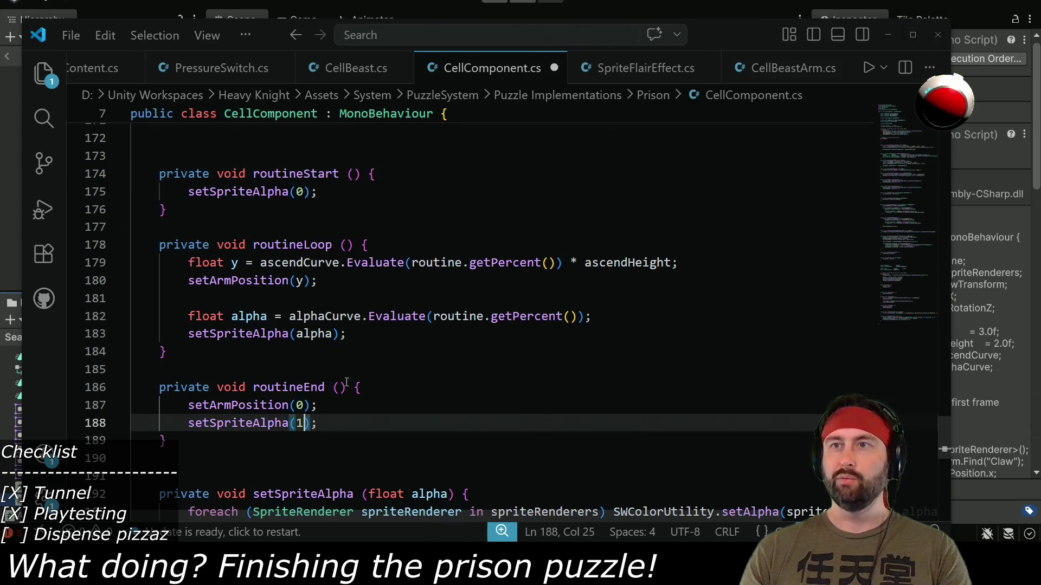
mouse_move(336, 298)
left_mouse_down()
mouse_move(472, 262)
mouse_move(488, 244)
left_mouse_up()
key("BackSpace")
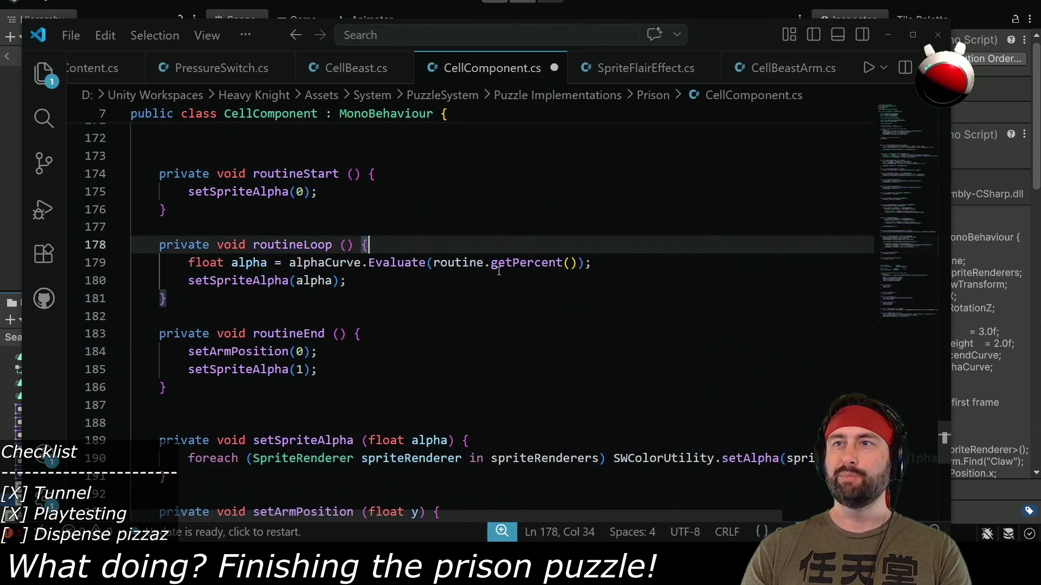
- Cut the SWColorUtility.setAlpha call, then delete the setSpriteAlpha and setArmPosition helper methods
left_click_drag(625, 266, 625, 253)
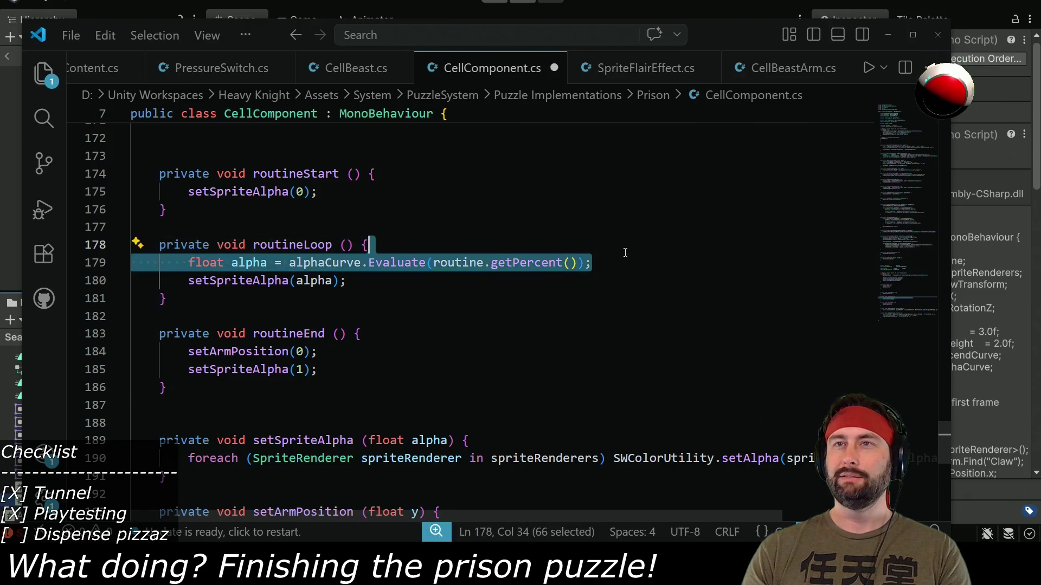
left_click(623, 255)
scroll(341, 341, "down", 3)
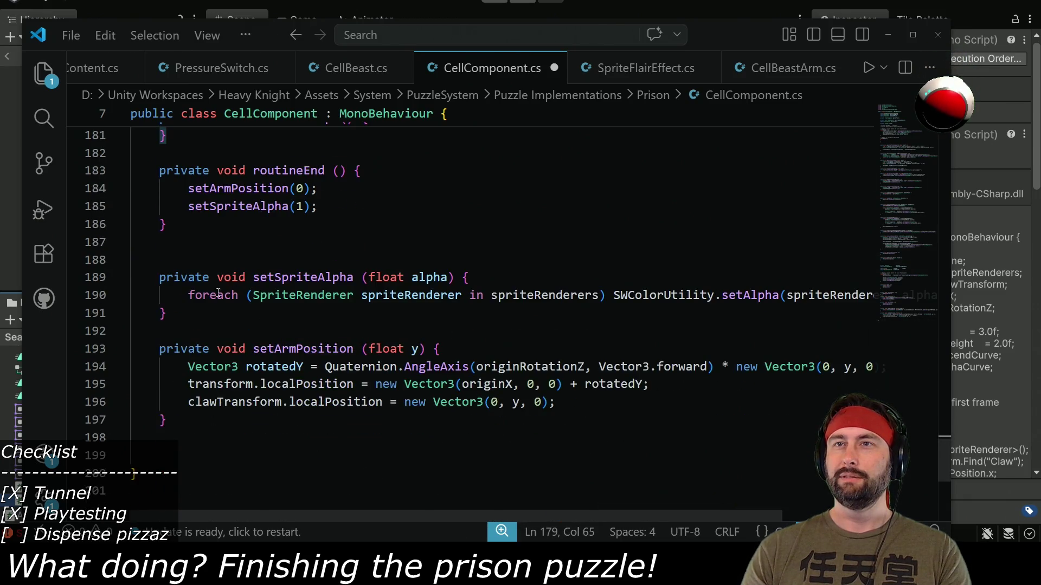
left_click_drag(617, 294, 889, 296)
key("ctrl+x")
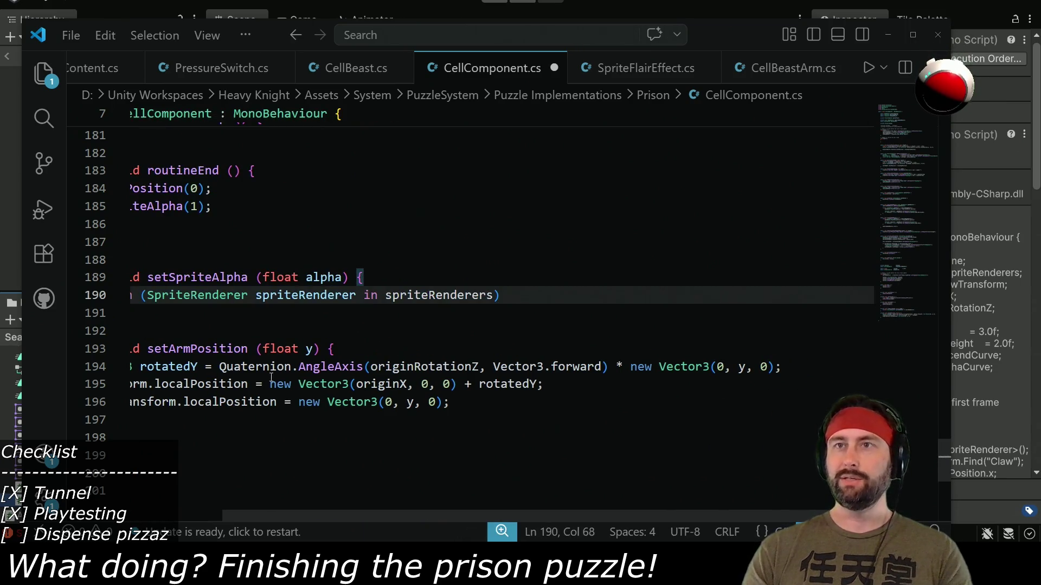
left_click(212, 518)
mouse_move(167, 420)
left_mouse_down()
mouse_move(210, 366)
mouse_move(235, 237)
left_mouse_up()
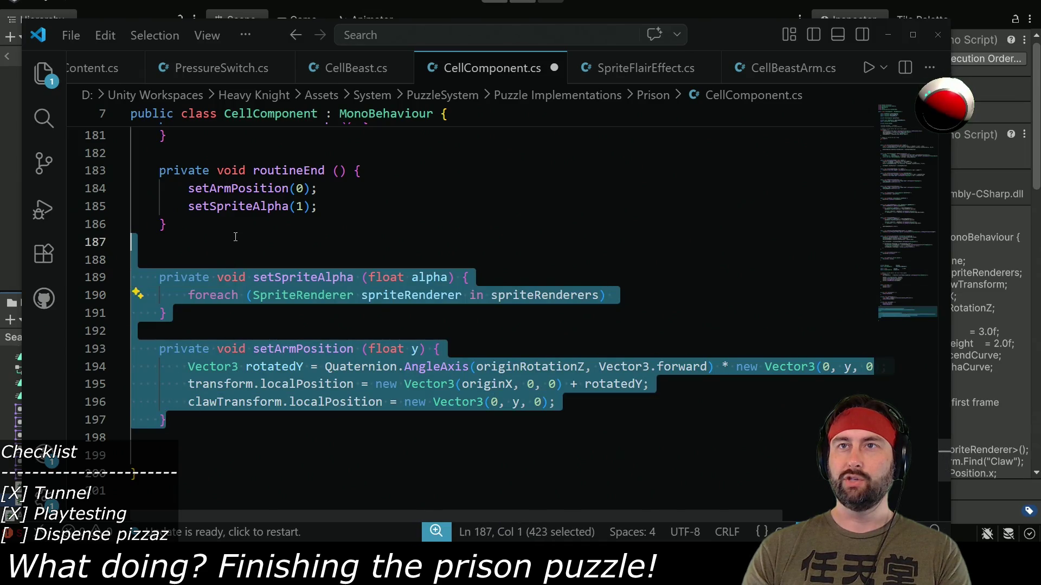
key("Delete")
scroll(300, 270, "up", 3)
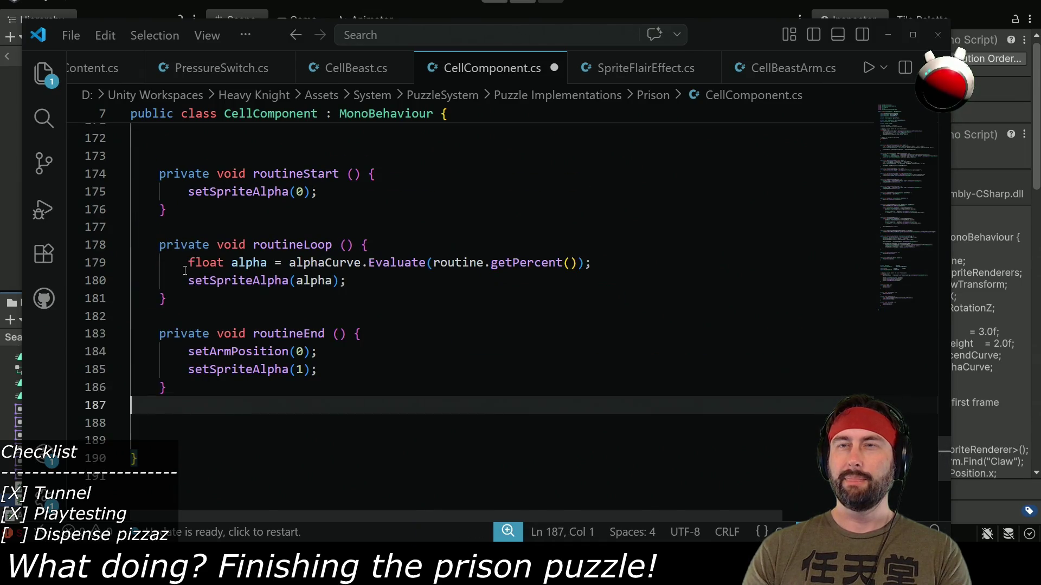
- Replace routineLoop's setSpriteAlpha call with the pasted SWColorUtility.setAlpha call
left_click_drag(596, 262, 404, 263)
left_click(404, 262)
left_click_drag(346, 281, 218, 279)
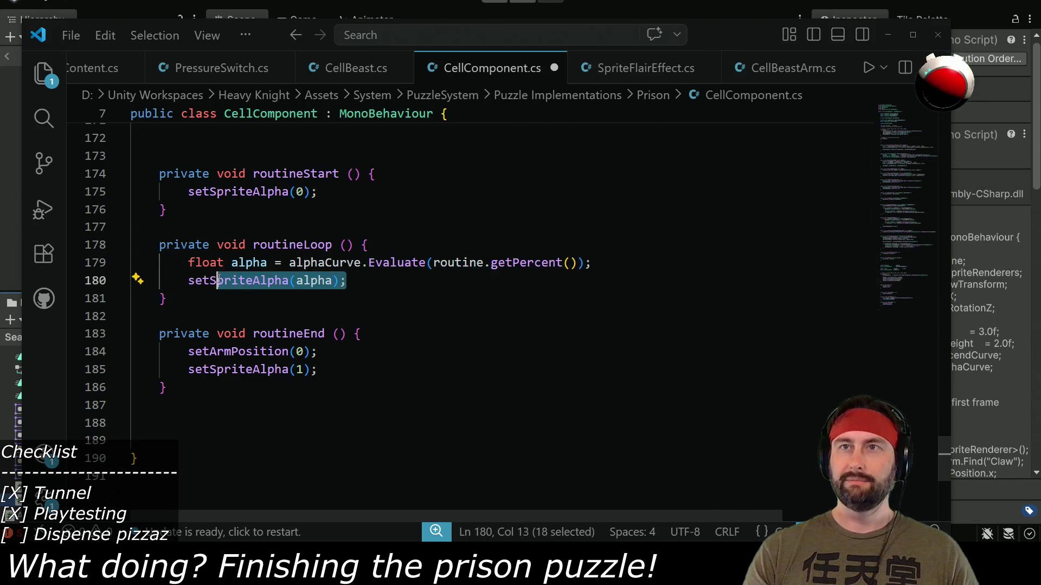
key("ctrl+v")
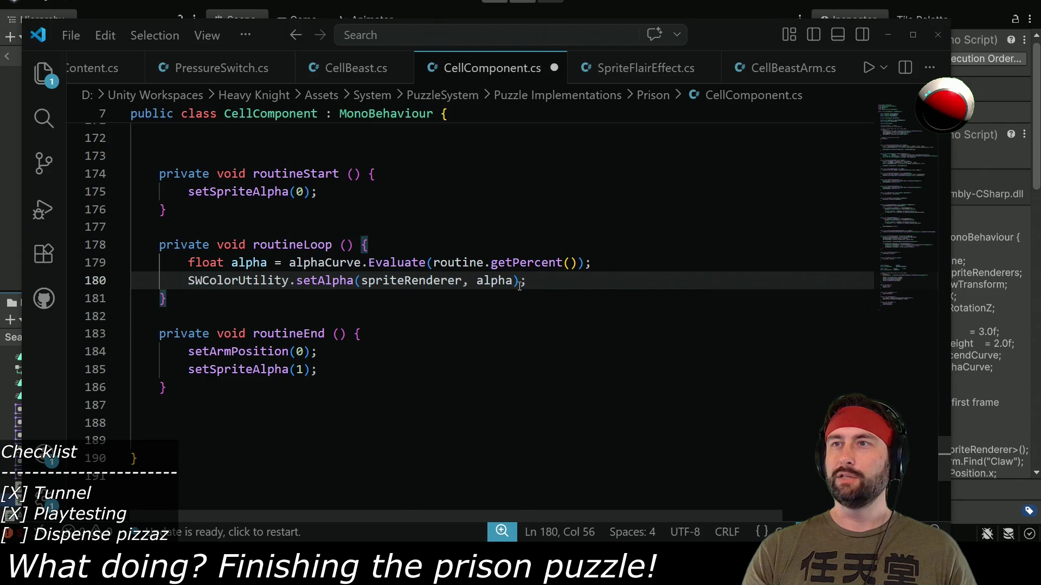
- Replace routineStart's setSpriteAlpha(0) with SWColorUtility.setAlpha using alpha 0
left_click_drag(559, 281, 628, 265)
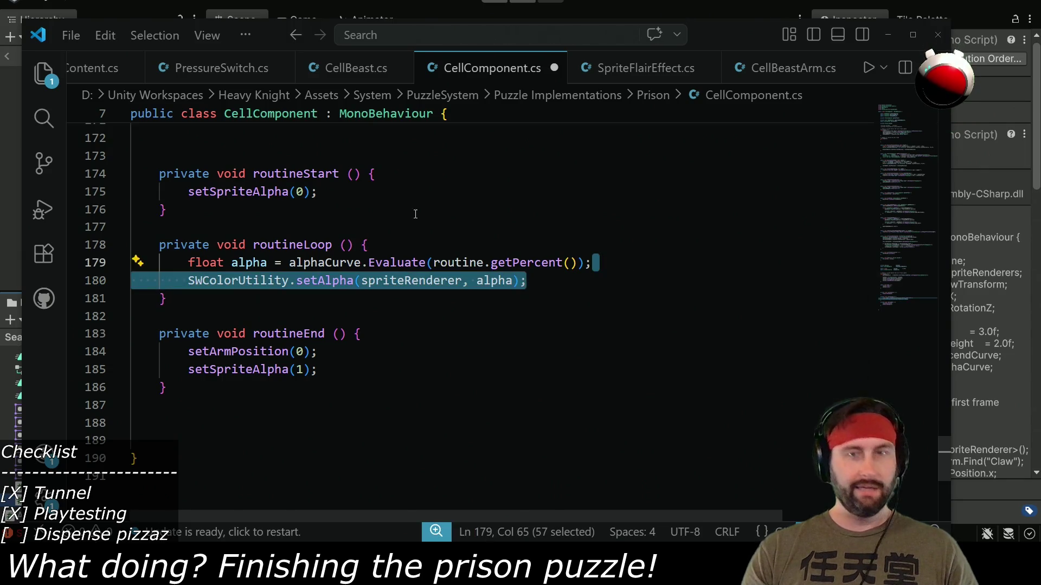
left_click_drag(370, 190, 379, 173)
key("ctrl+v")
double_click(493, 202)
type("0")
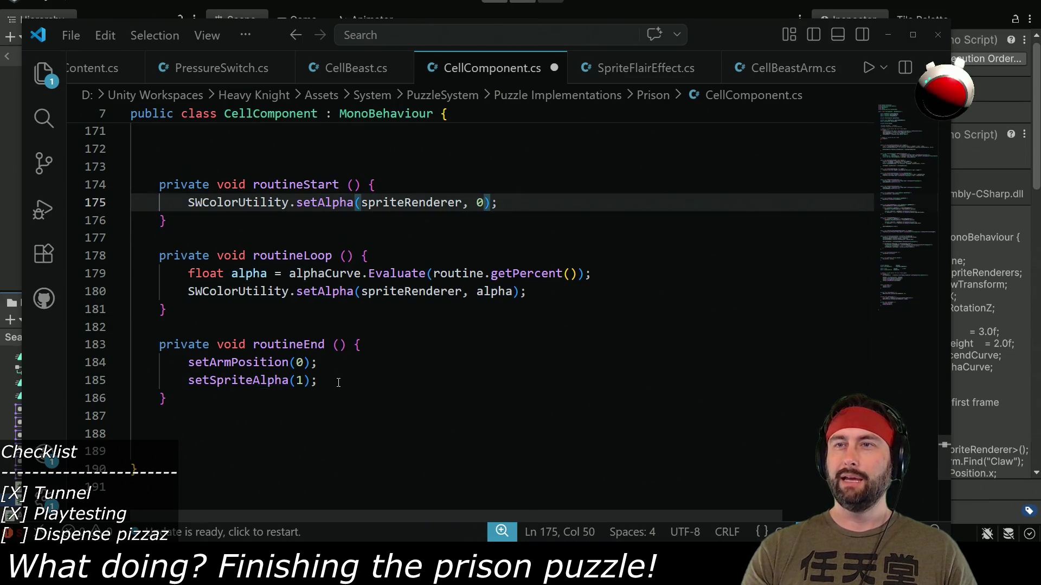
- Replace routineEnd's arm and alpha lines with SWColorUtility.setAlpha using alpha 1
left_click_drag(338, 383, 360, 343)
key("ctrl+v")
key("Left")
key("Left")
key("shift+alt+Right")
key("shift+alt+Right")
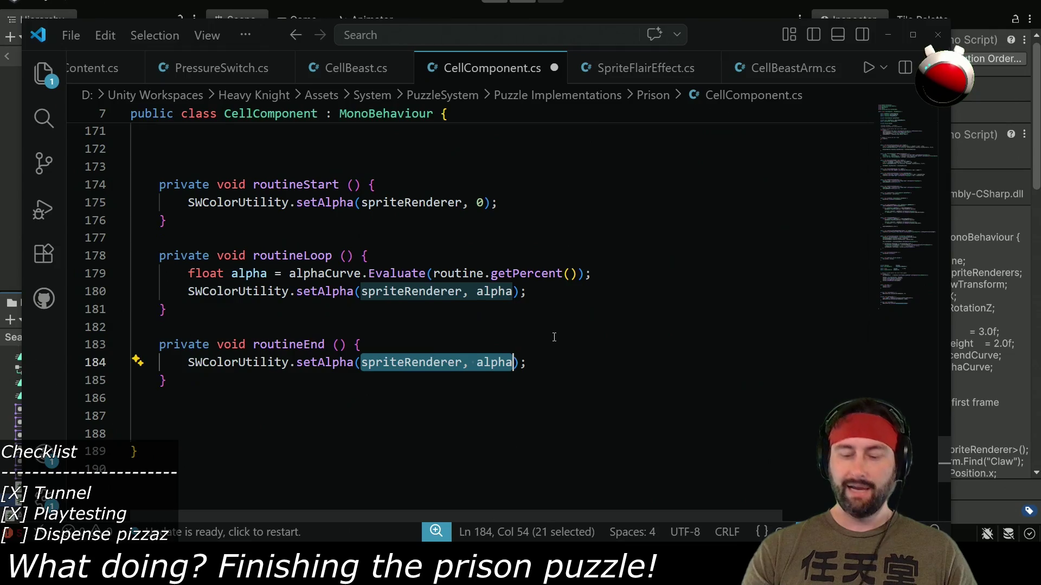
double_click(499, 363)
type("1")
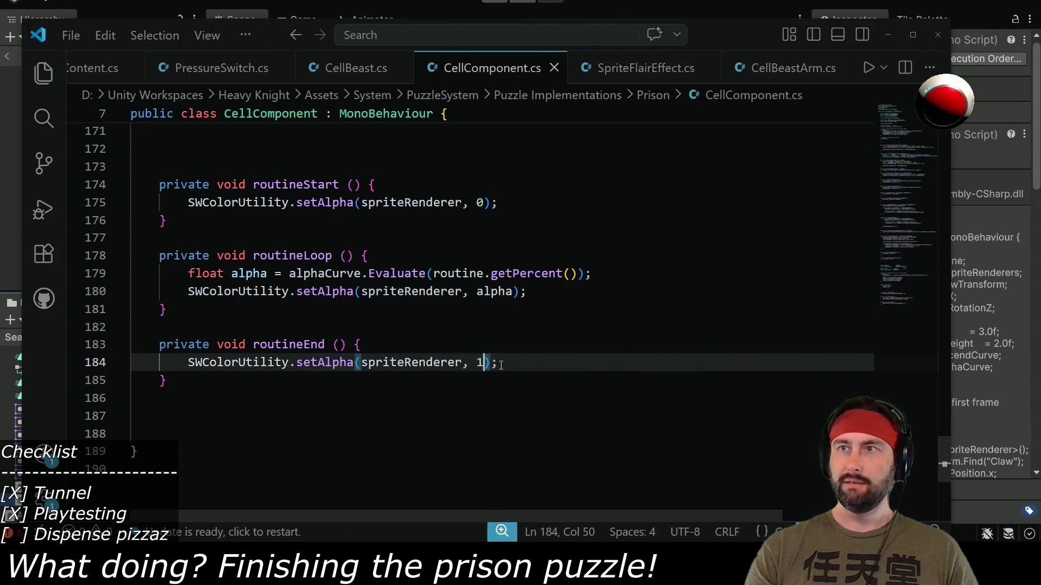
- Select the setAlpha line and add a new line after the routine setup in Awake
scroll(306, 305, "up", 4)
scroll(282, 303, "up", 3)
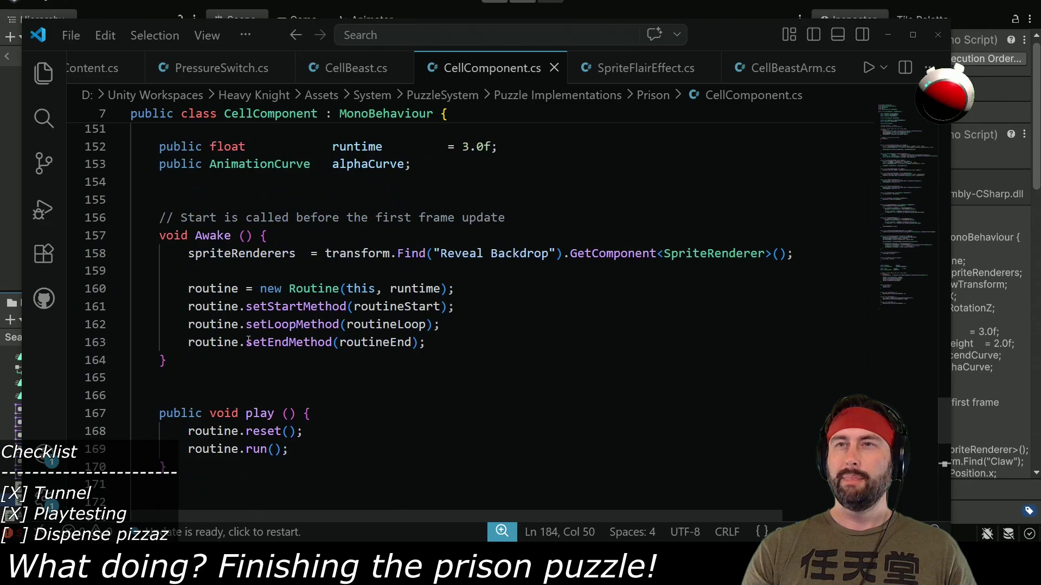
scroll(344, 349, "down", 5)
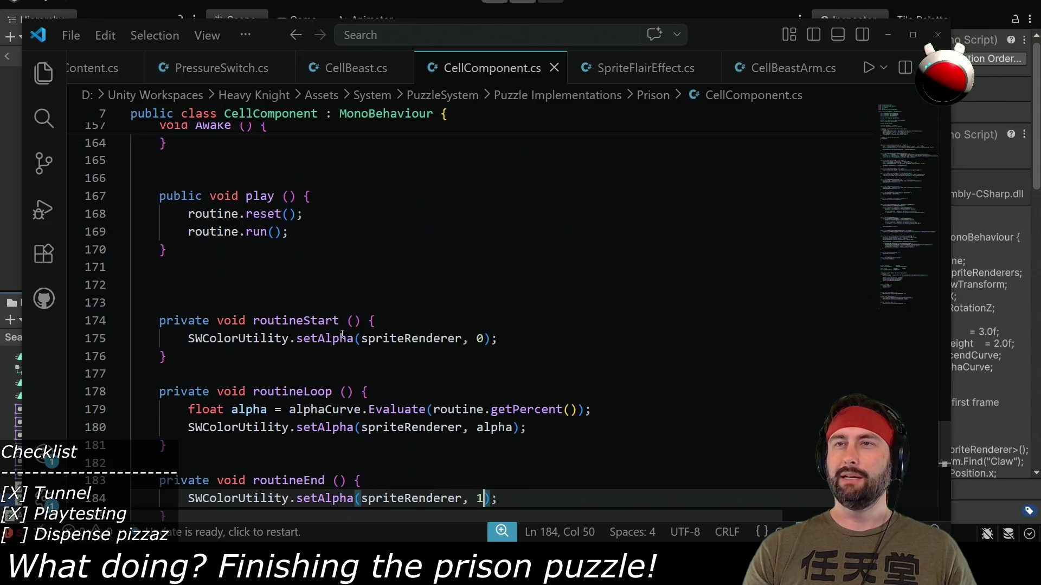
left_click_drag(187, 284, 492, 284)
scroll(481, 292, "up", 4)
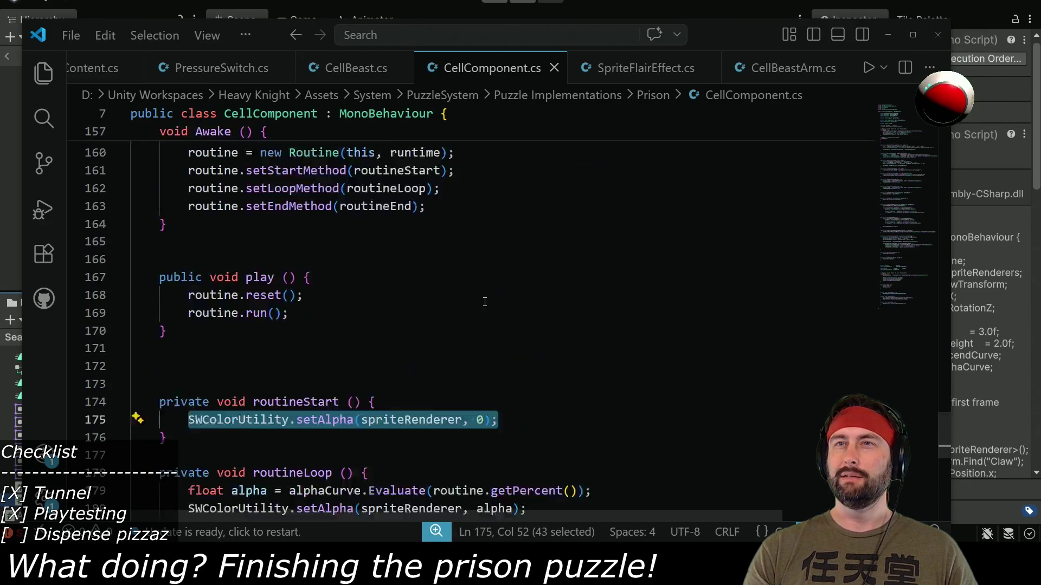
left_click(453, 286)
key("Return")
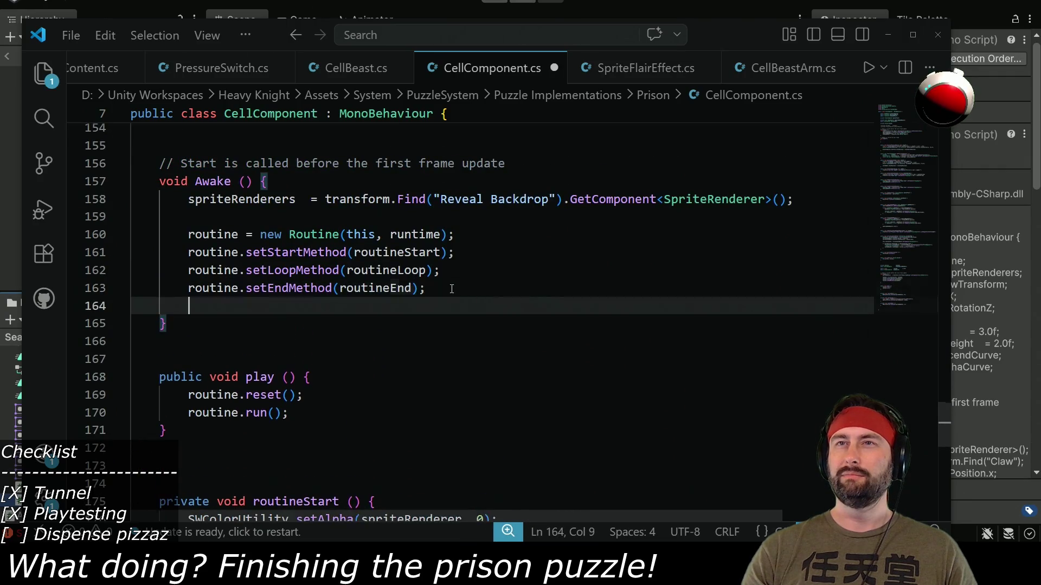
- Paste the alpha-zero call into Awake, then remove the duplicate Awake method and its comment
key("Return")
key("ctrl+v")
mouse_move(186, 199)
left_mouse_down()
mouse_move(325, 303)
mouse_move(499, 324)
left_mouse_up()
key("BackSpace")
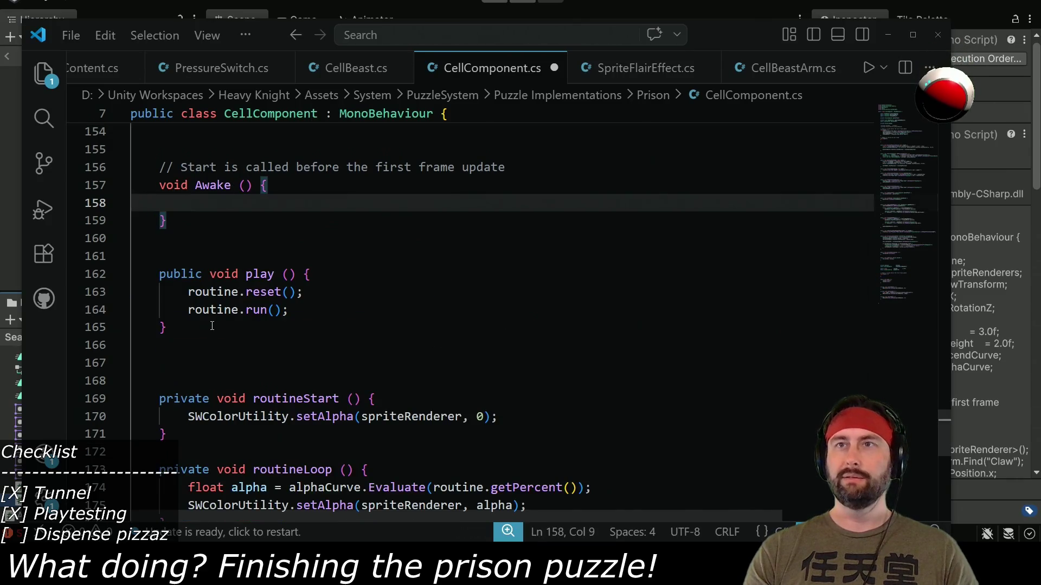
left_click_drag(181, 218, 133, 149)
key("BackSpace")
- Paste the backdrop and routine setup into the main Awake after the Patrol Point lookup
scroll(329, 386, "up", 14)
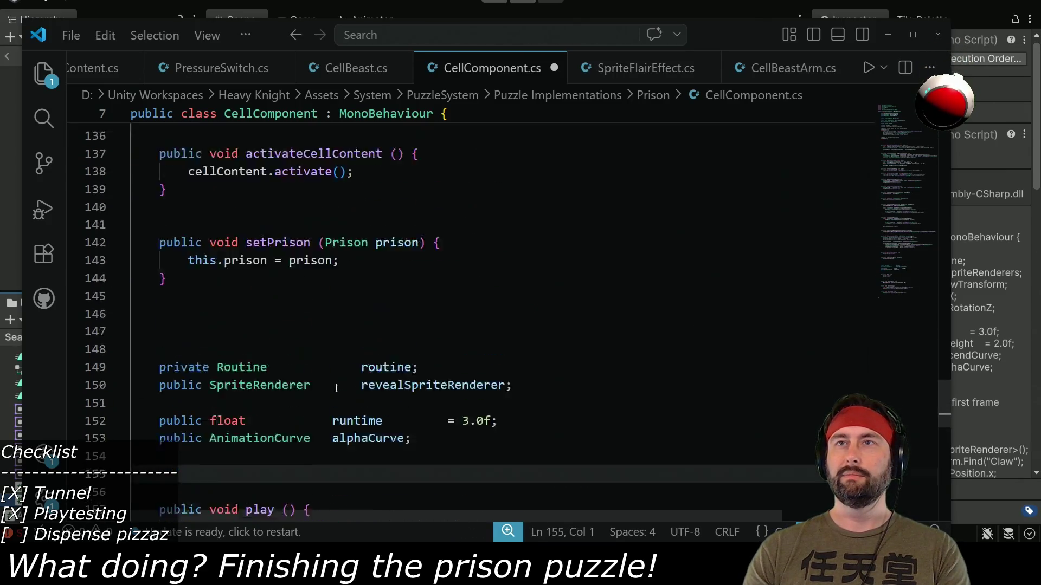
scroll(329, 386, "up", 20)
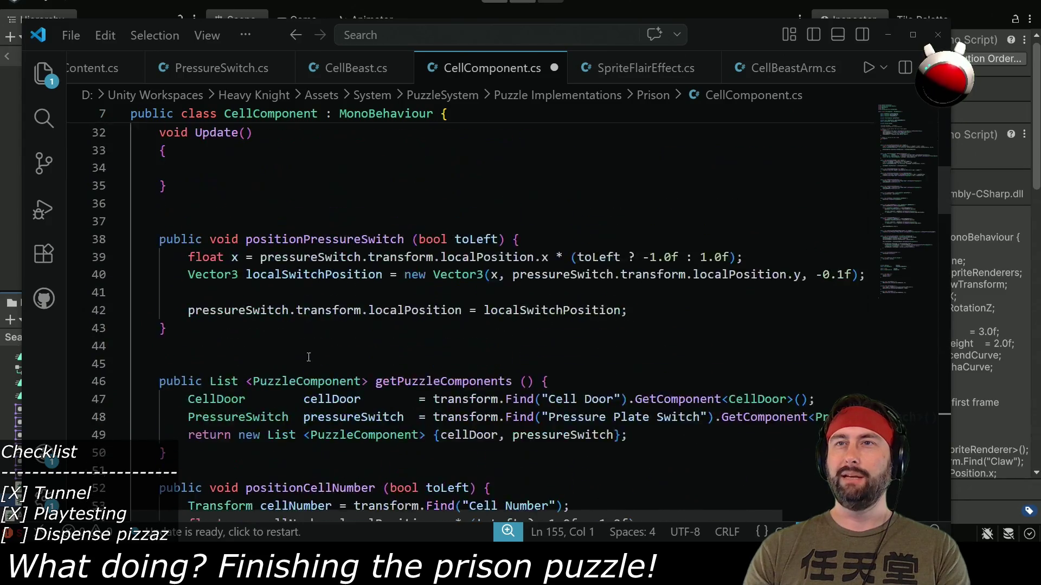
scroll(306, 360, "up", 4)
left_click(543, 389)
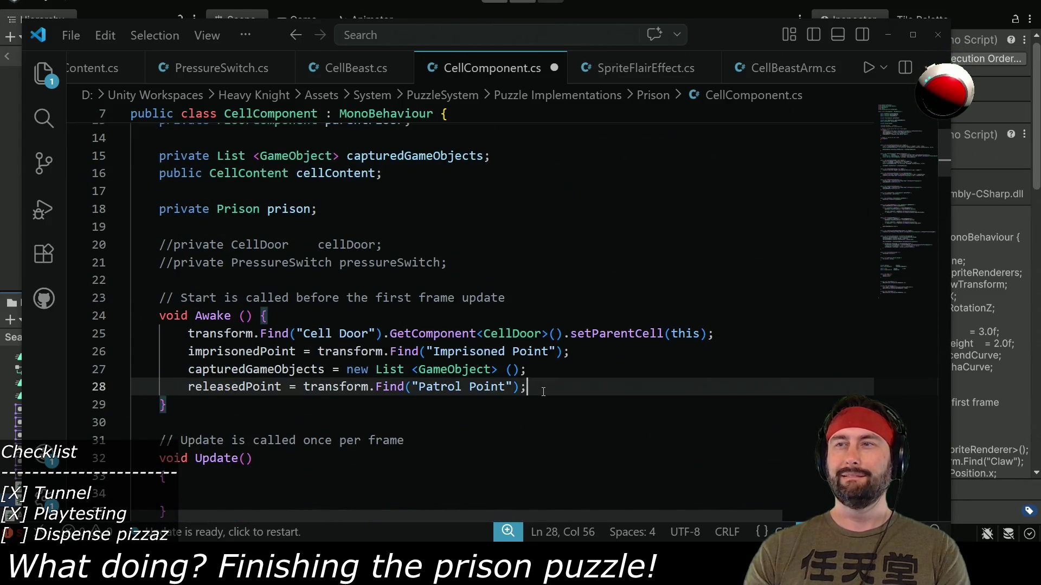
key("ctrl+v")
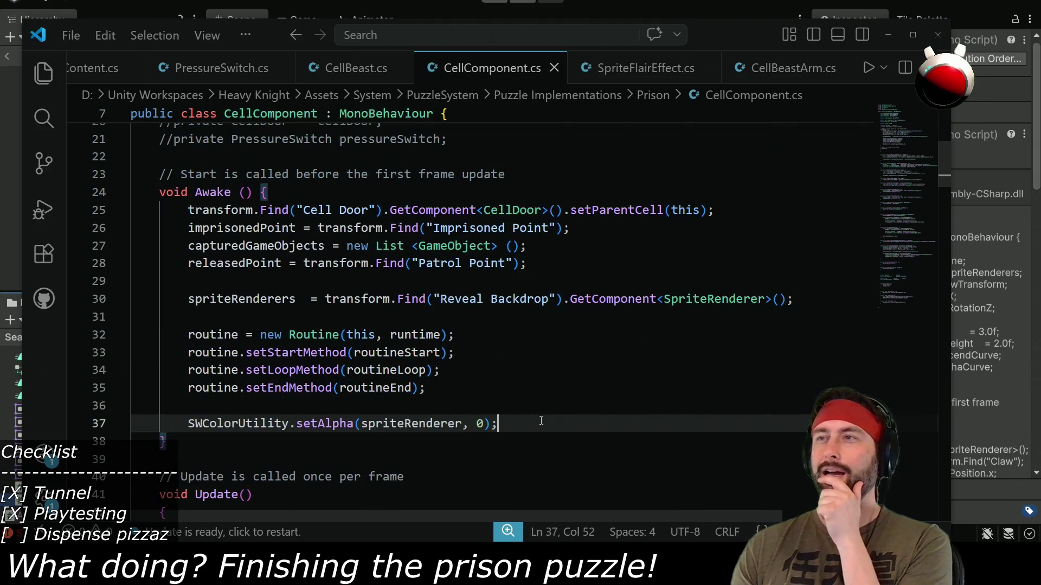
scroll(432, 382, "down", 5)
scroll(432, 377, "down", 20)
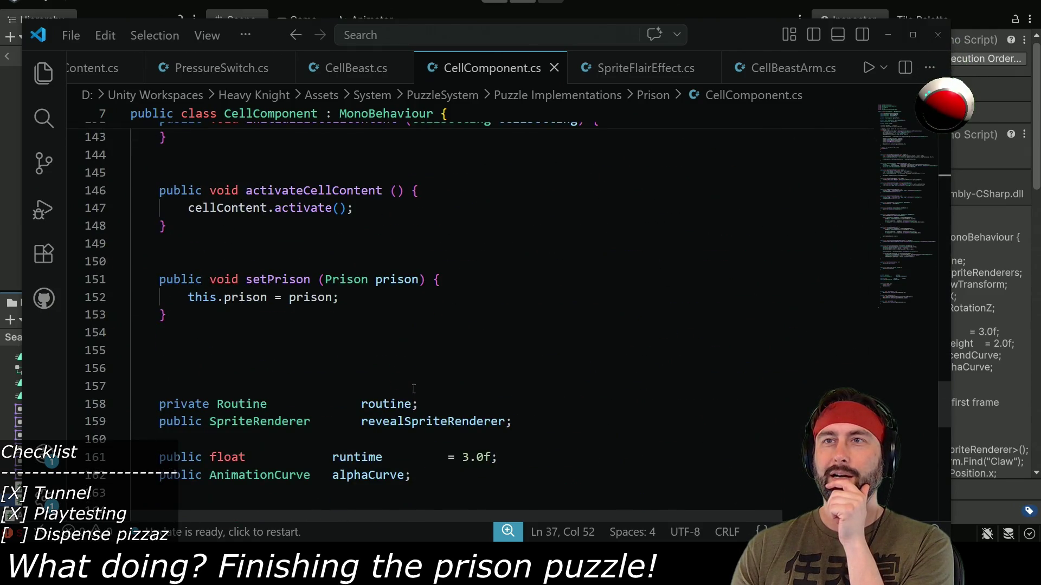
- Rename play to playReveal and call playReveal(); after cellContent.activate() in activateCellContent
scroll(414, 389, "down", 4)
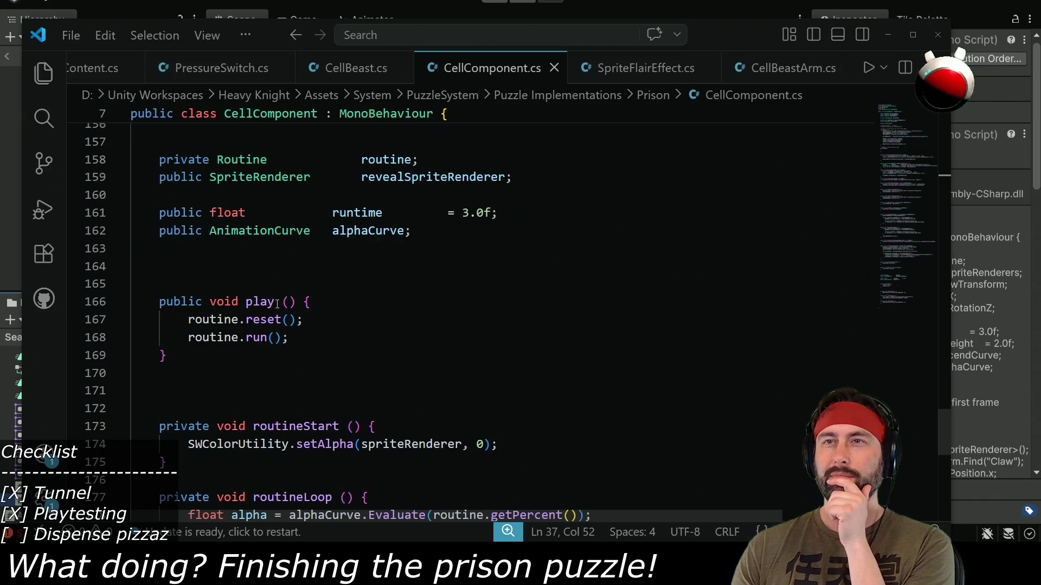
left_click(276, 302)
type("Reveal")
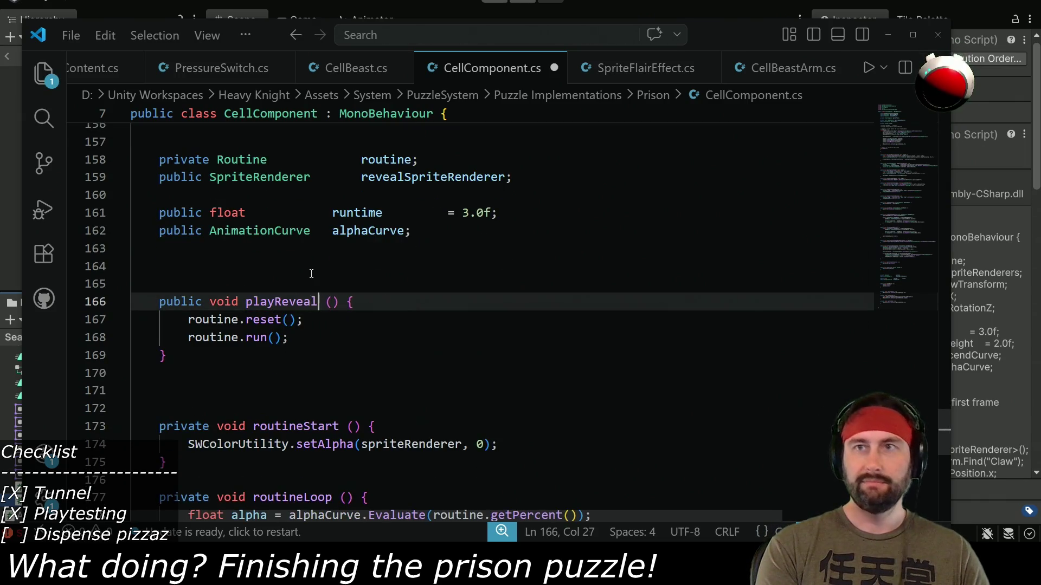
double_click(263, 304)
key("ctrl+c")
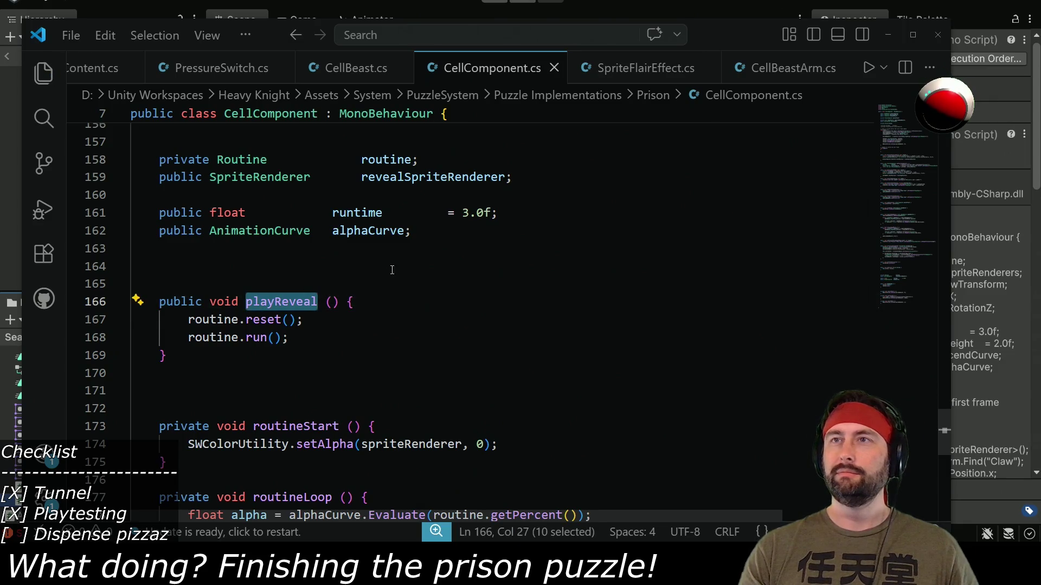
scroll(392, 270, "up", 7)
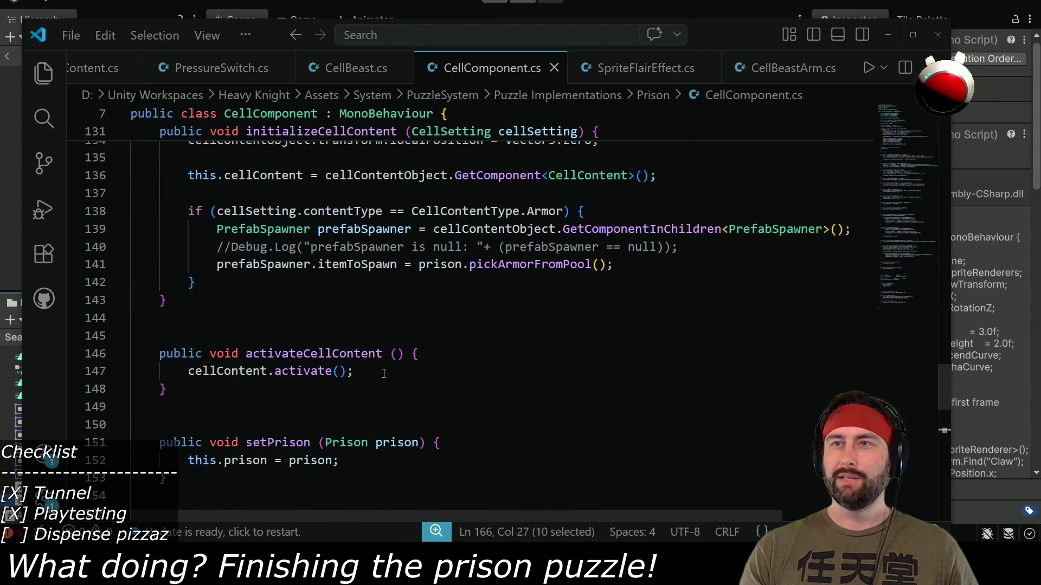
left_click(387, 373)
key("Return")
key("ctrl+v")
type("();")
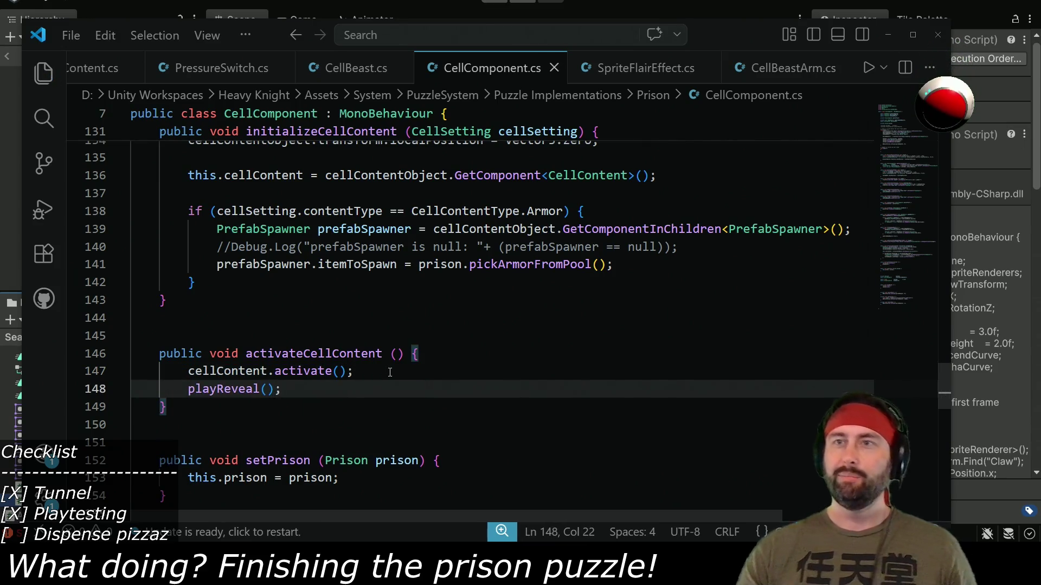
- Check Unity's console for the current compile errors after clearing it
key("alt+Tab")
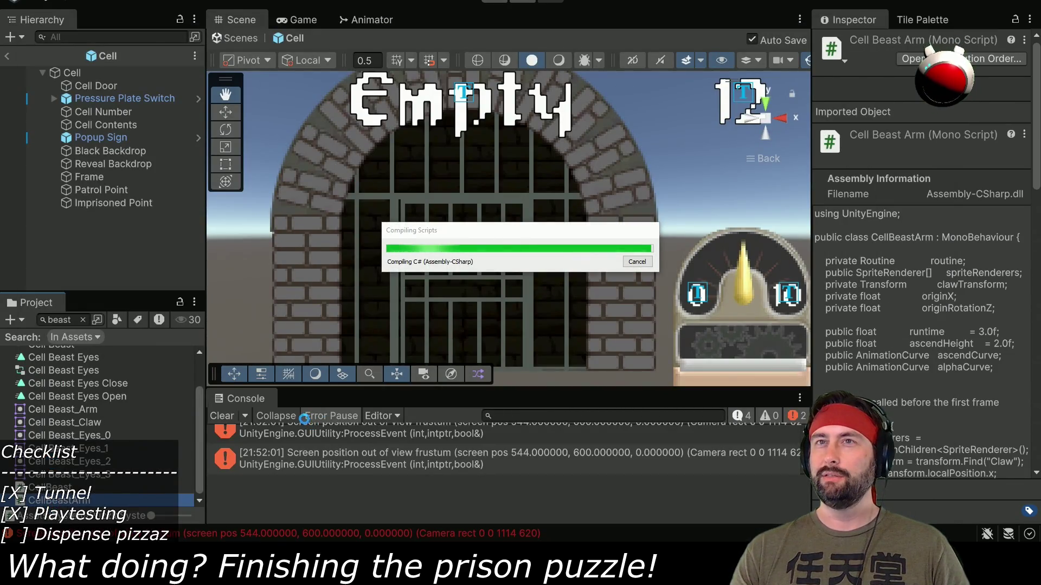
left_click(229, 416)
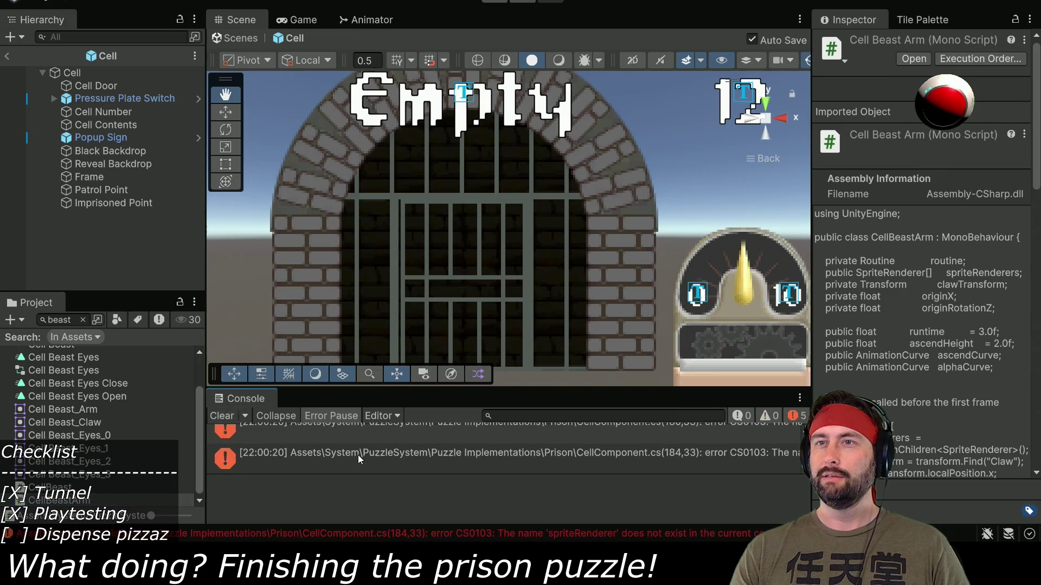
left_click(425, 437)
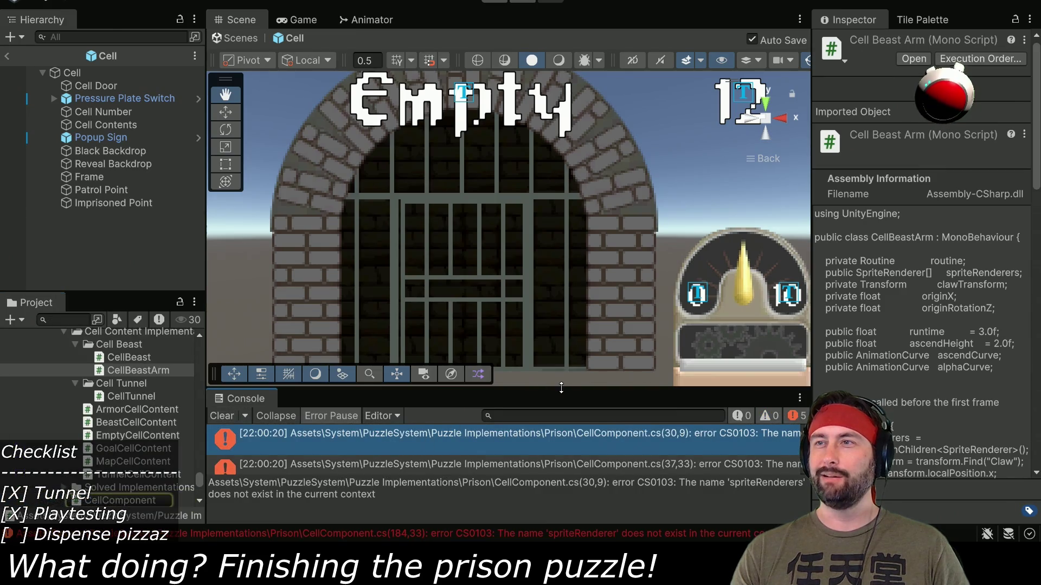
left_click_drag(561, 389, 570, 299)
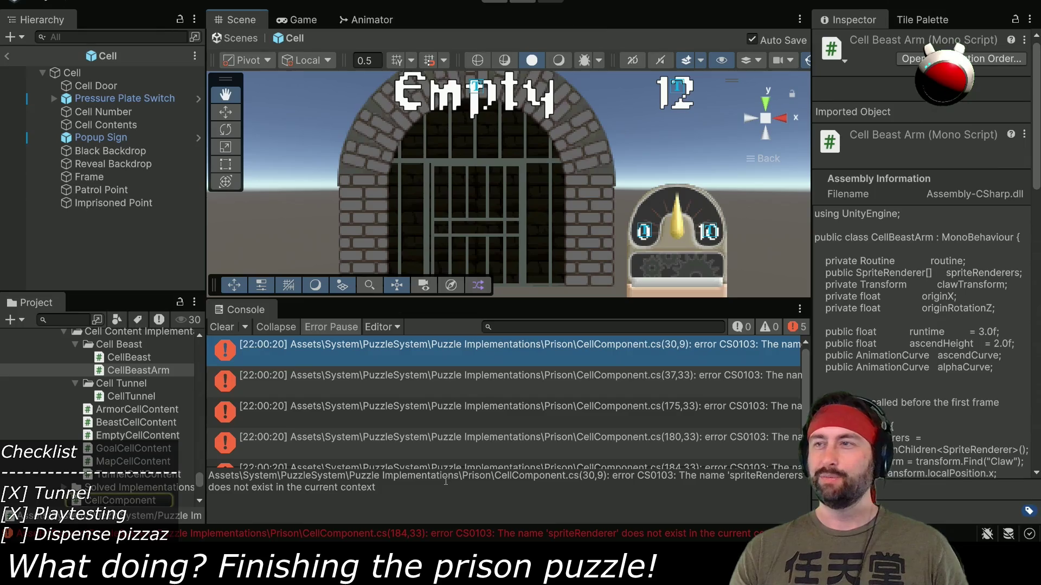
key("alt+Tab")
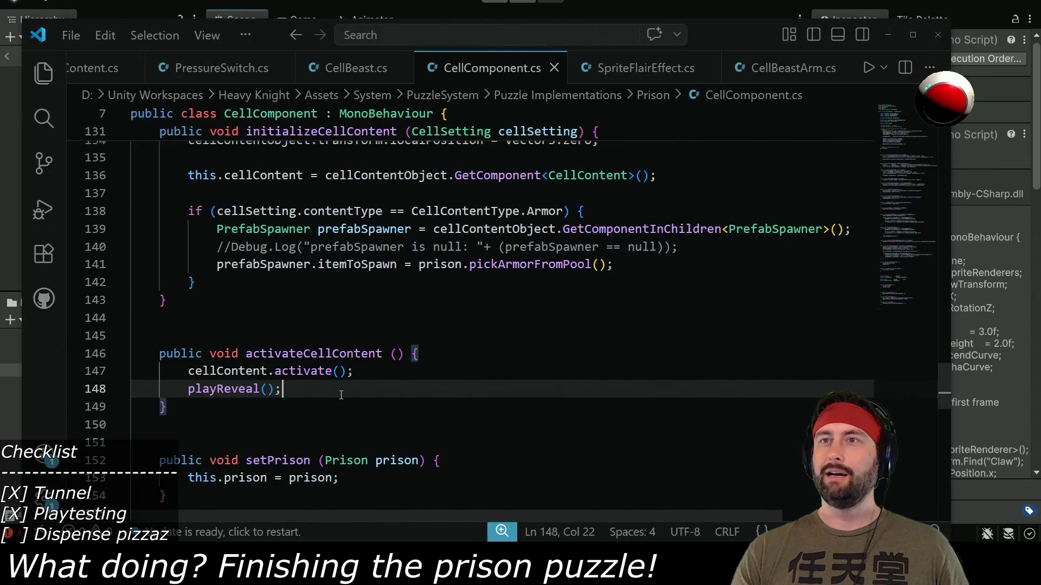
- Use revealSpriteRenderer instead of spriteRenderer in routineLoop, routineEnd and routineStart
scroll(341, 395, "down", 10)
scroll(342, 406, "up", 4)
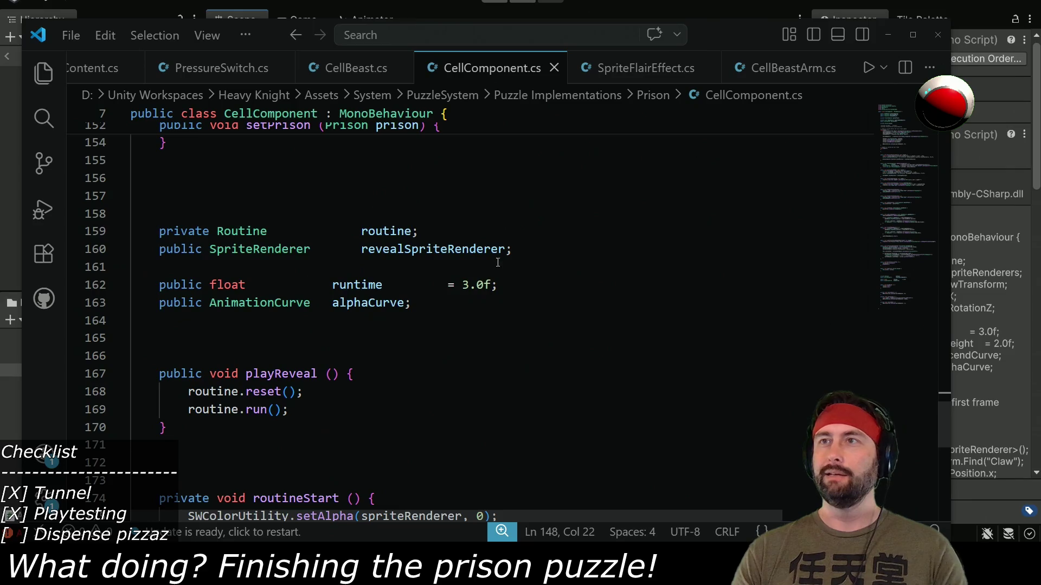
double_click(428, 249)
key("ctrl+c")
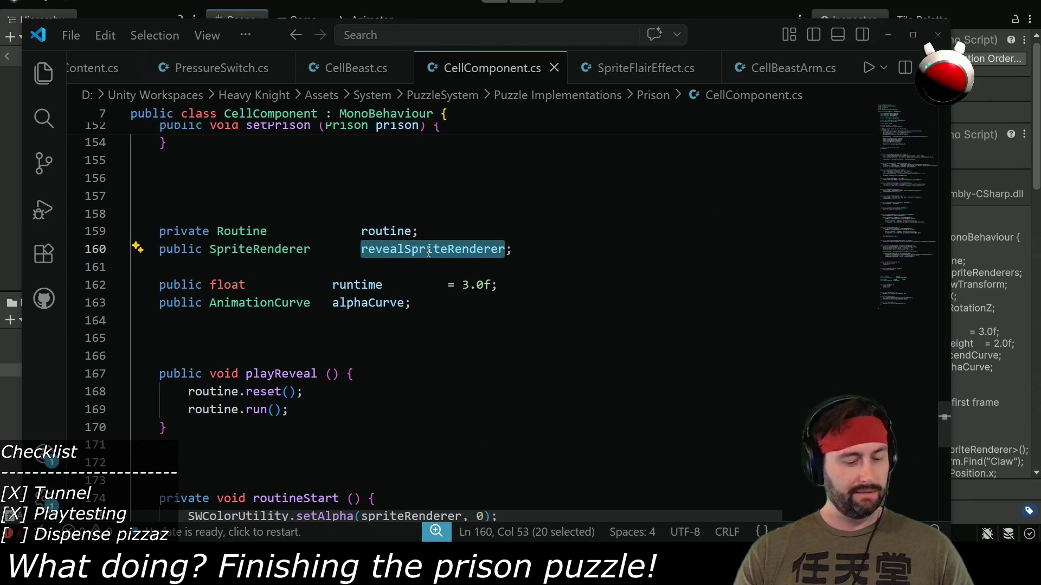
scroll(428, 251, "down", 5)
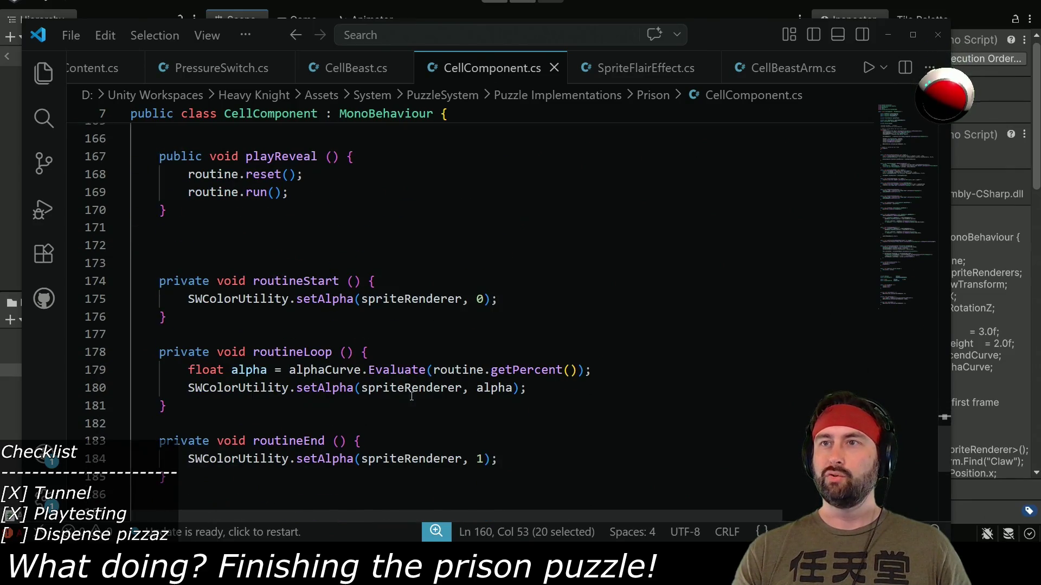
double_click(403, 387)
key("ctrl+v")
double_click(406, 458)
key("ctrl+v")
scroll(406, 458, "down", 1)
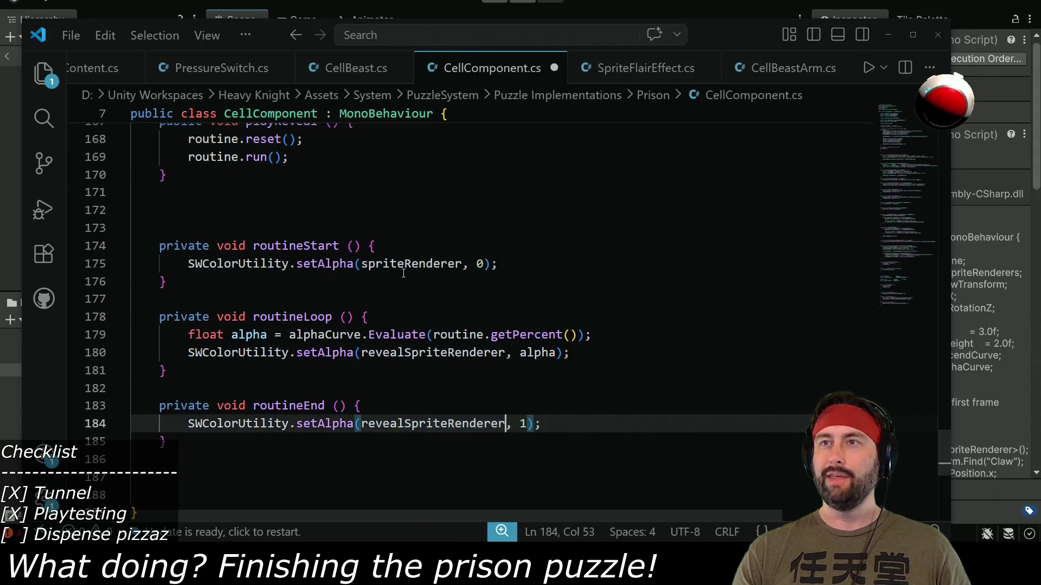
double_click(404, 264)
key("ctrl+v")
- Use revealSpriteRenderer in the backdrop lookup and the Awake alpha call, then return to Unity
scroll(403, 264, "up", 20)
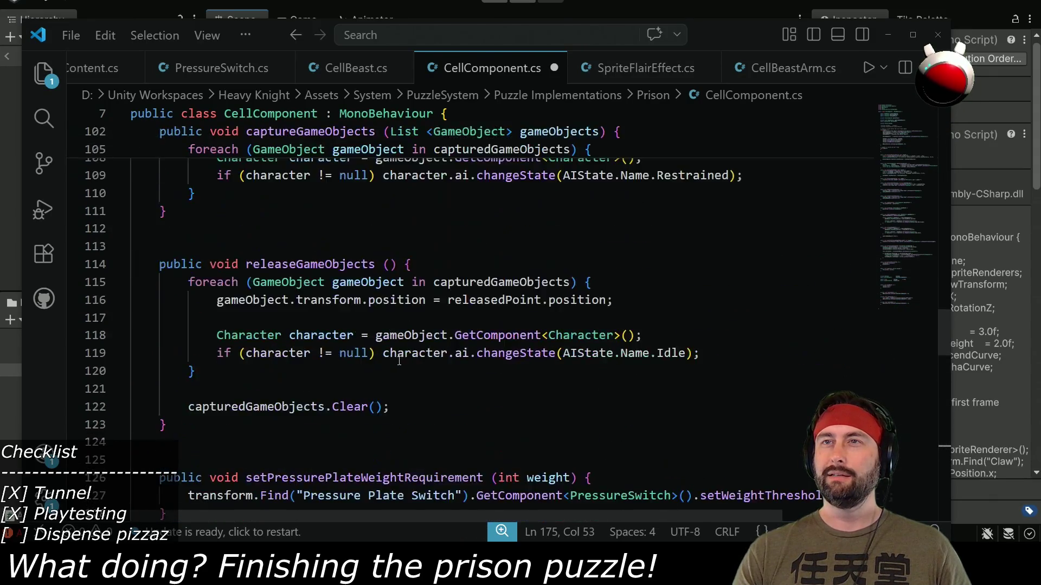
scroll(396, 355, "up", 18)
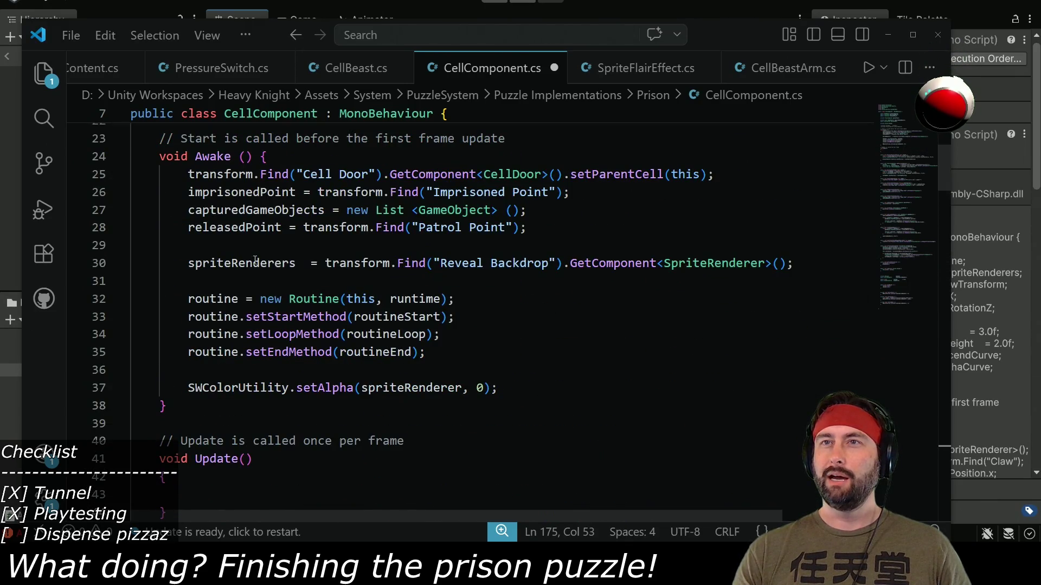
double_click(256, 262)
key("ctrl+v")
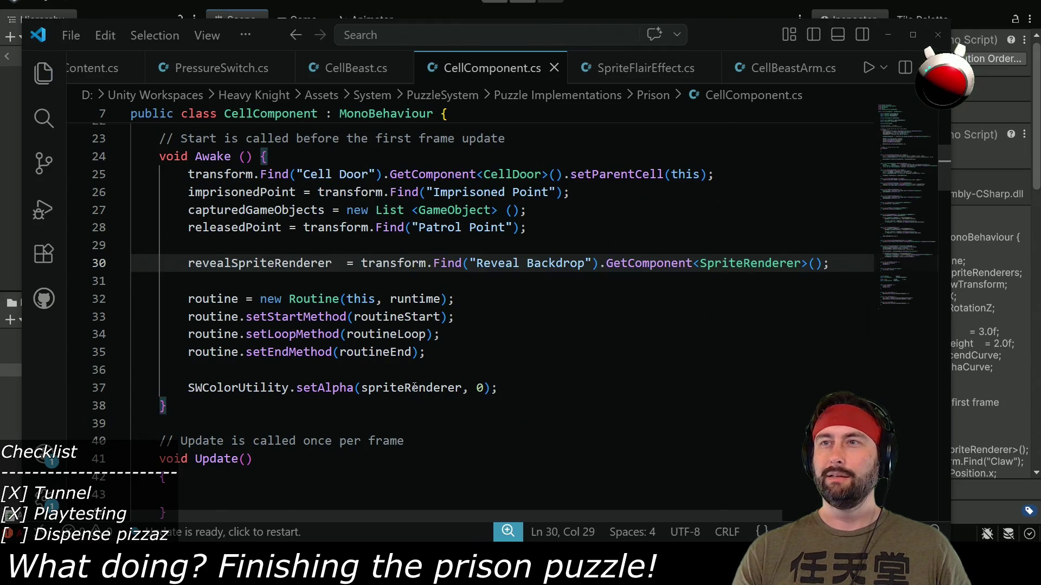
double_click(414, 386)
key("ctrl+v")
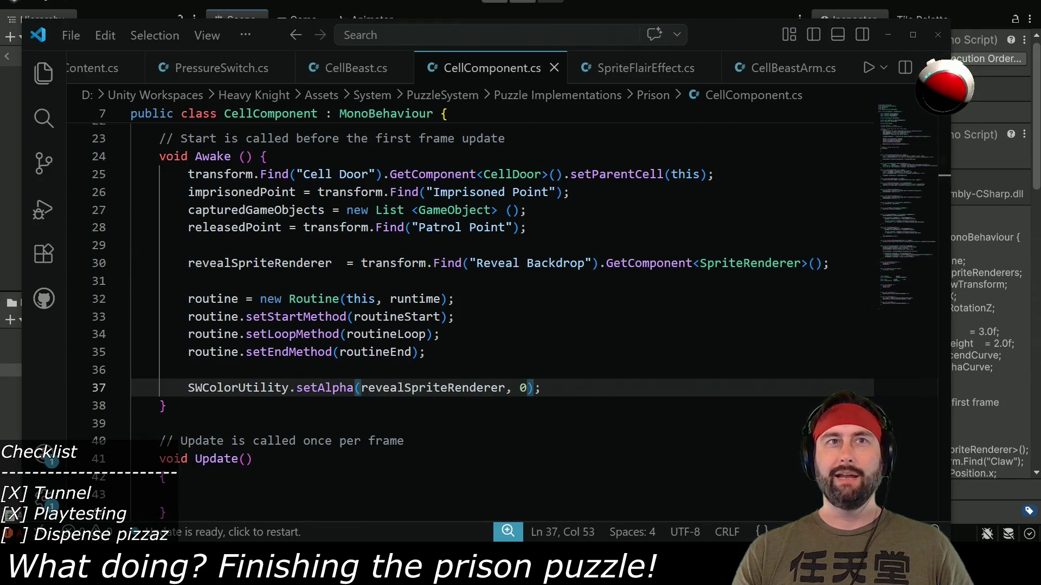
left_click(197, 14)
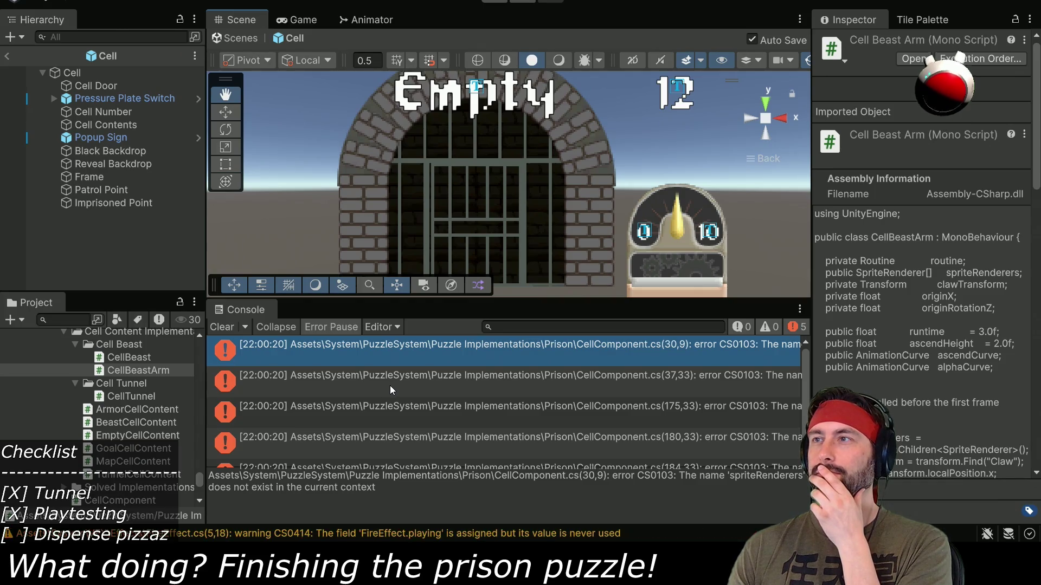
- Select Reveal Backdrop in the Hierarchy to inspect its settings
left_click(128, 166)
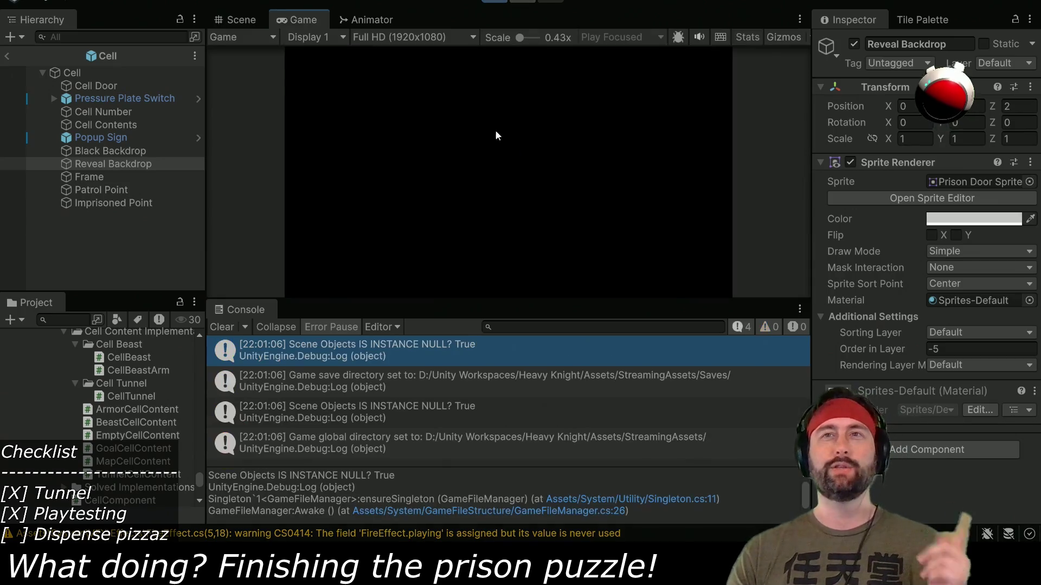
- Stop play, make the Alpha Curve ease-in-out with an added lowered key, and replay maximized
left_click(494, 2)
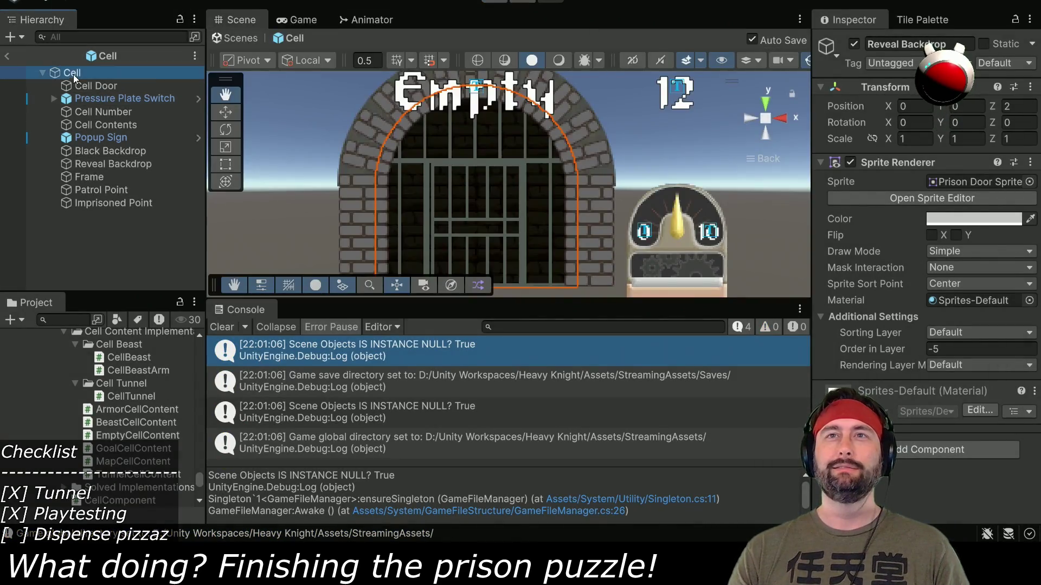
left_click(952, 305)
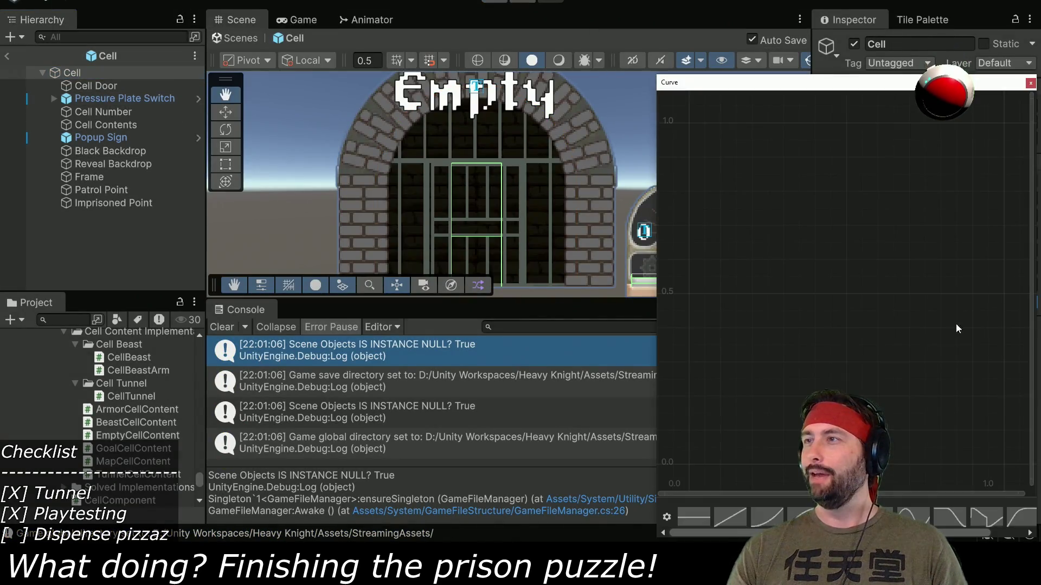
left_click(987, 518)
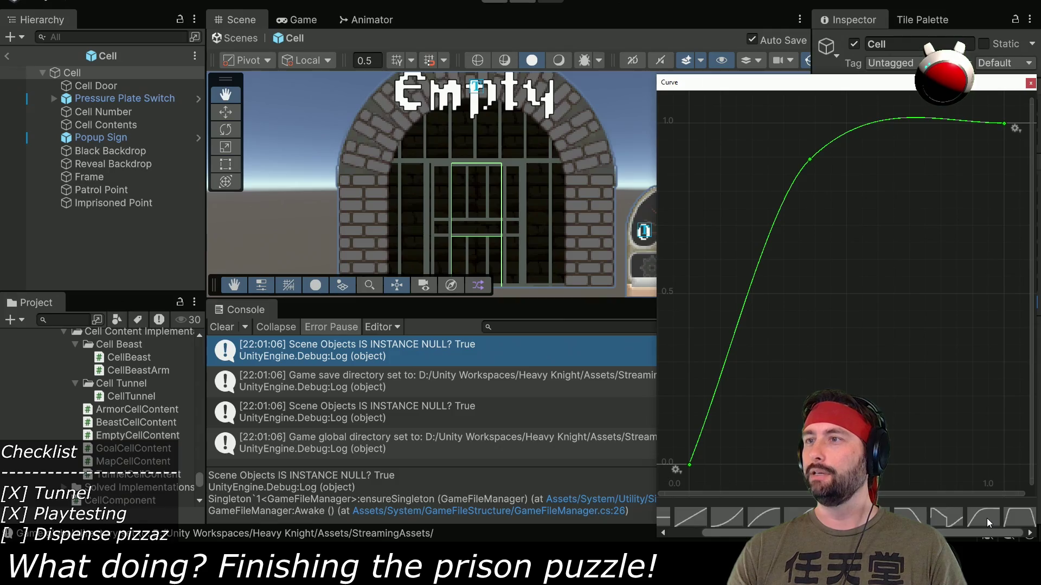
double_click(810, 164)
left_click_drag(811, 162, 810, 186)
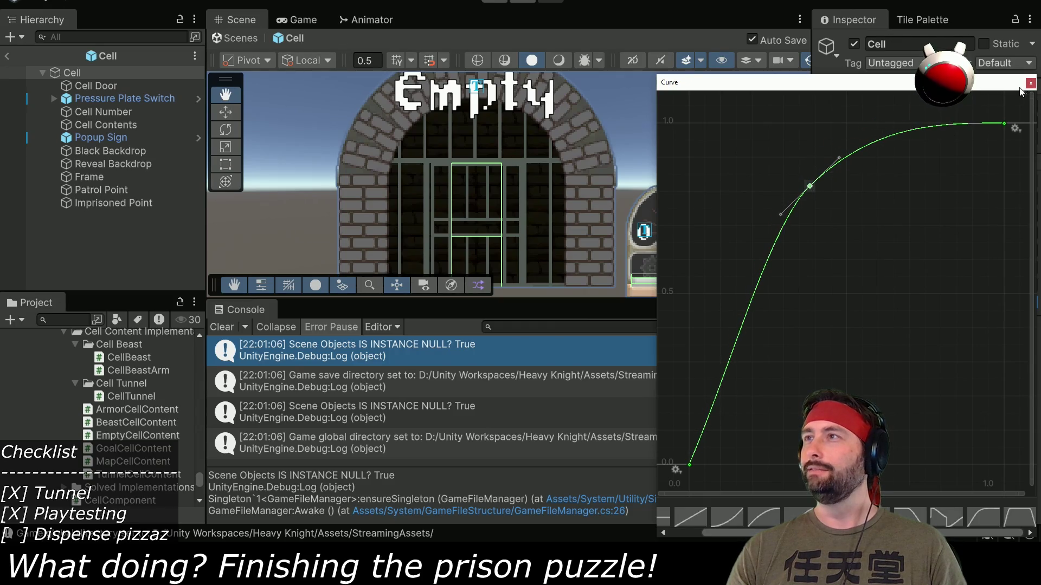
left_click(1030, 83)
left_click(504, 4)
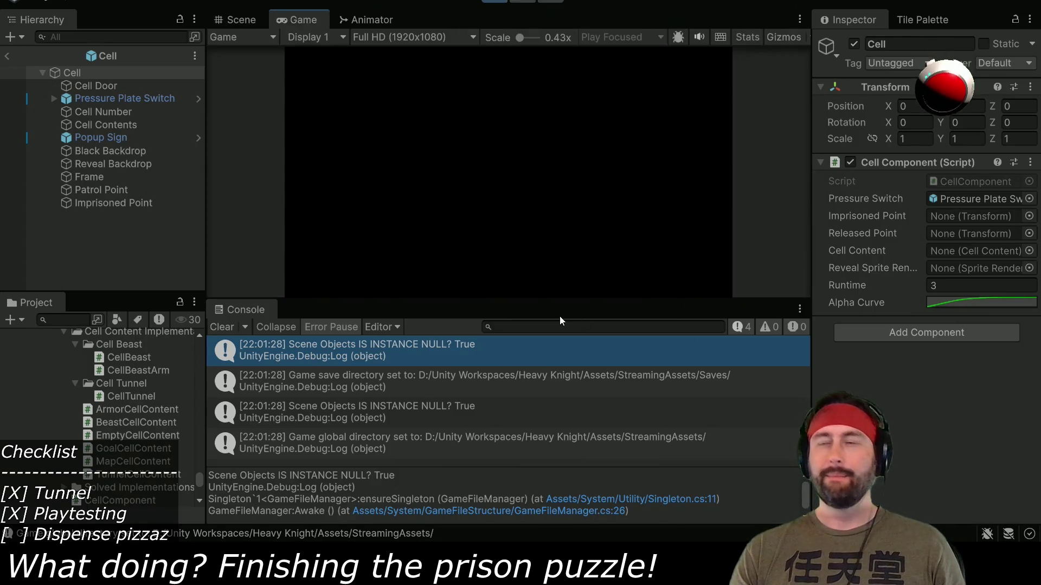
double_click(302, 20)
- Carry the 10 weight down the stairs and left onto the cell 1 gauge
key("Left")
key("Left")
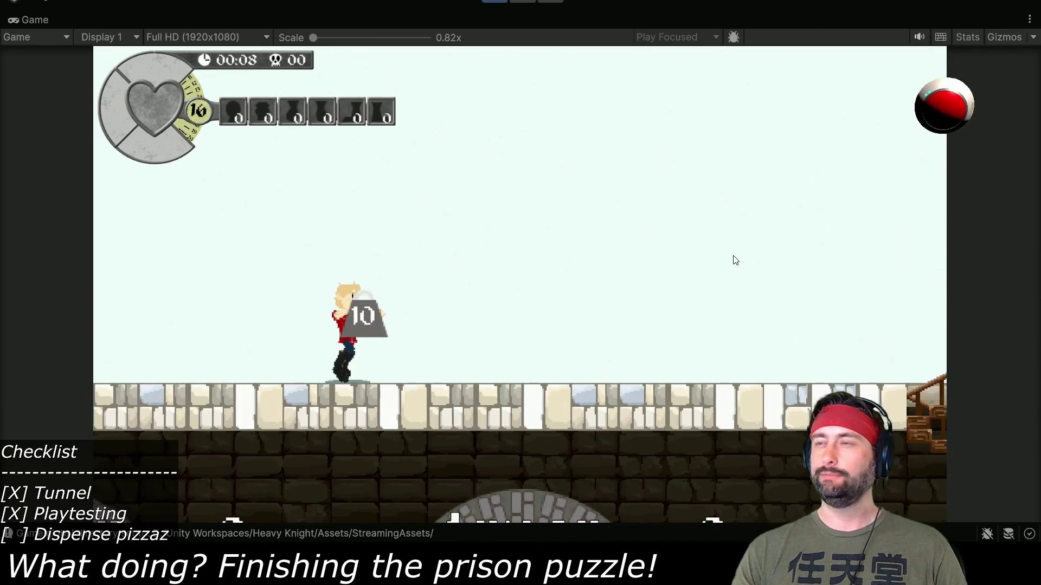
key("Right")
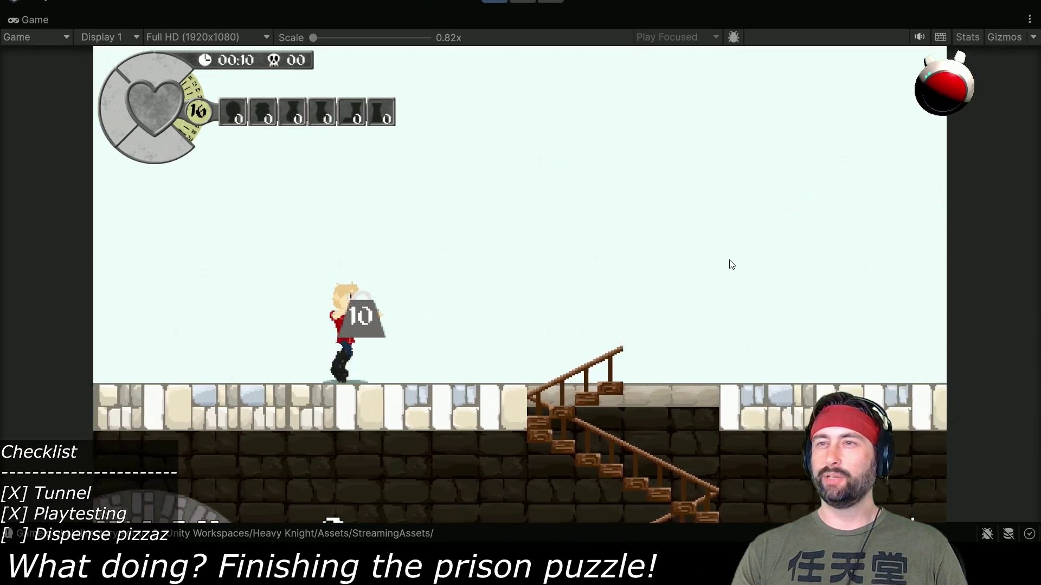
key("Down")
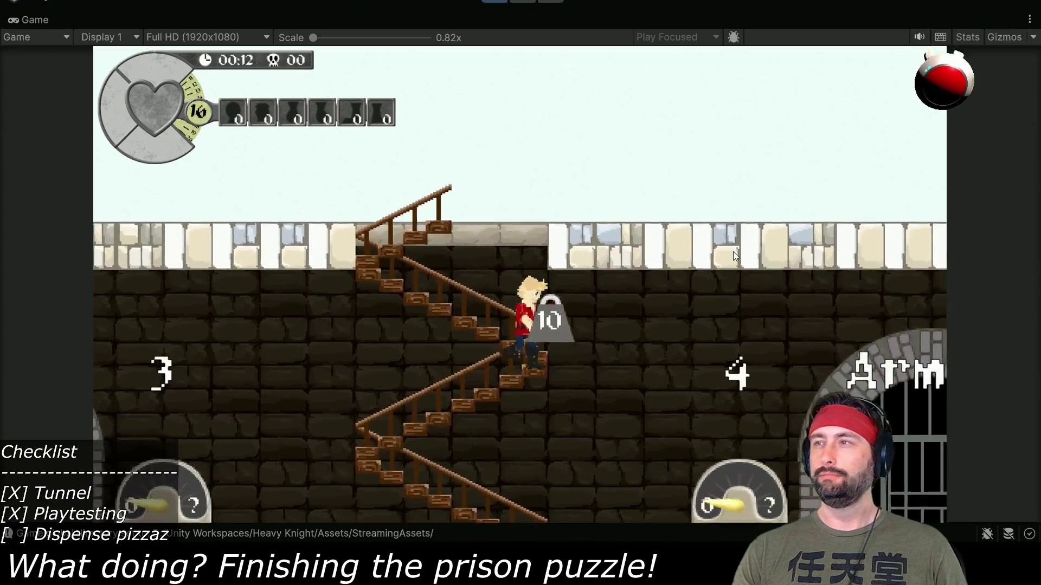
key("Left")
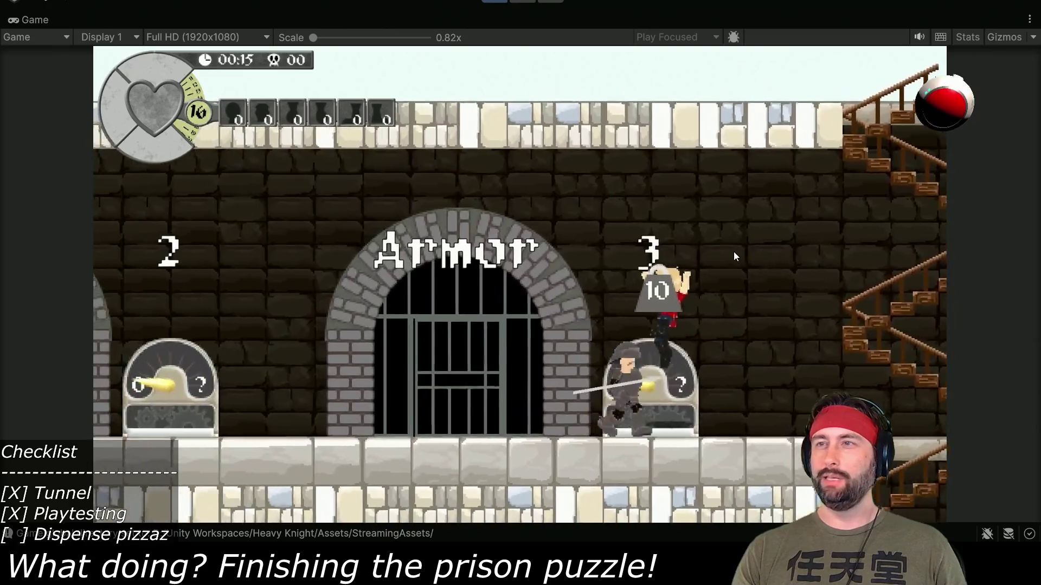
key("Left")
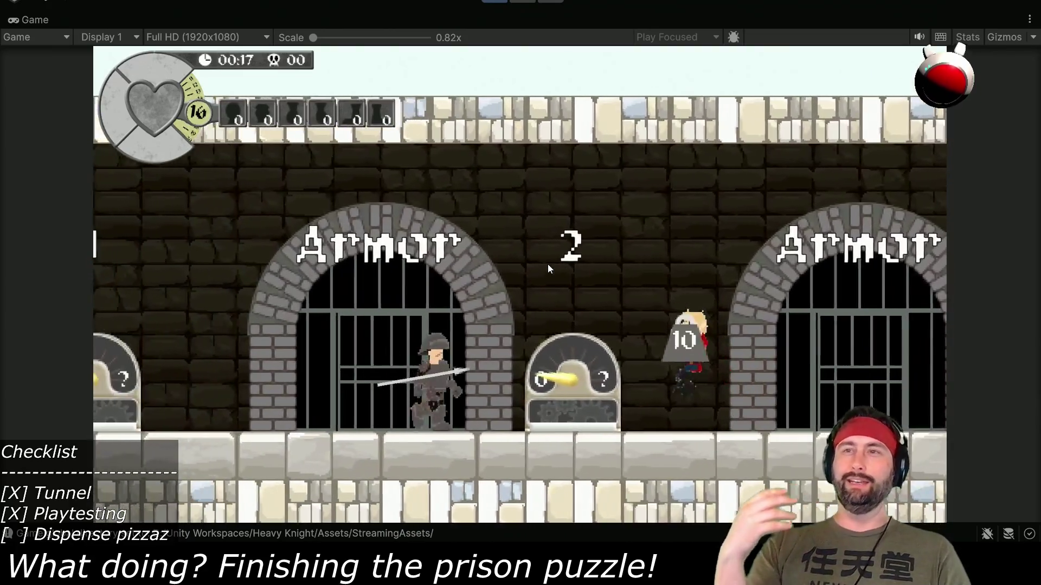
key("Left")
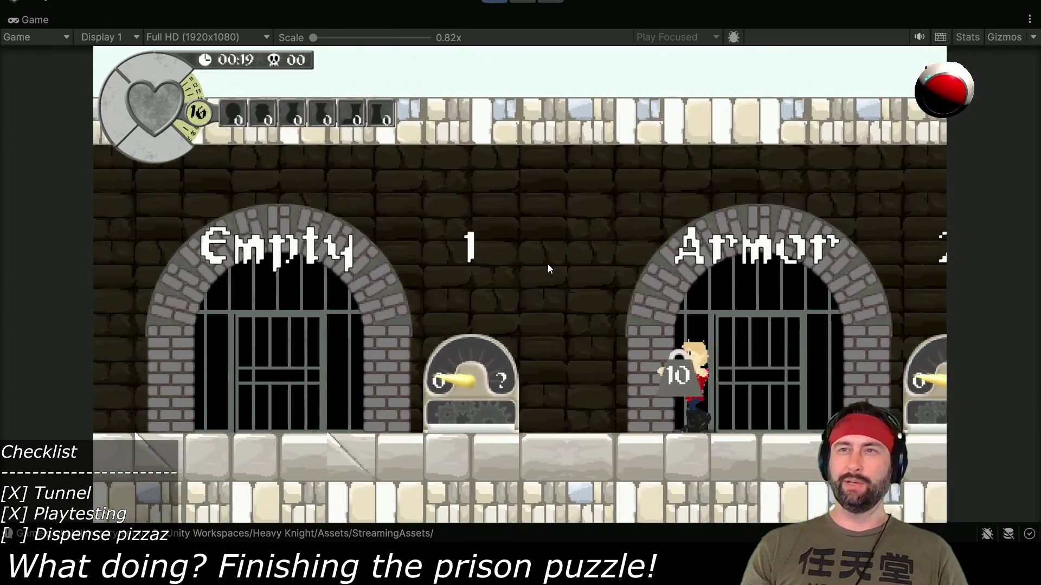
key("Left")
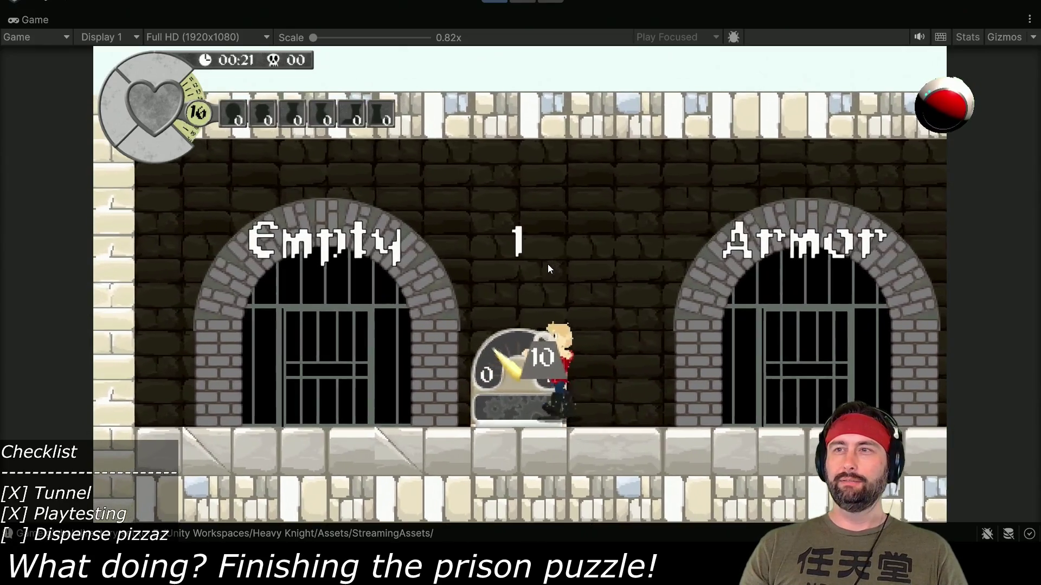
key("Left")
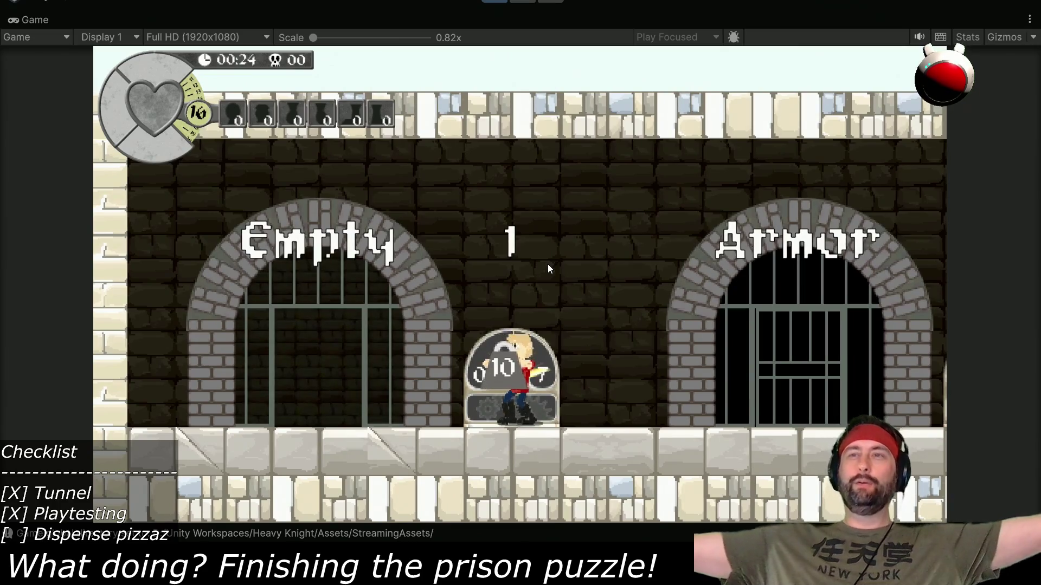
- Carry the weight back right to the Tunnel gauge, revealing the dark hole, then stop play
key("Right")
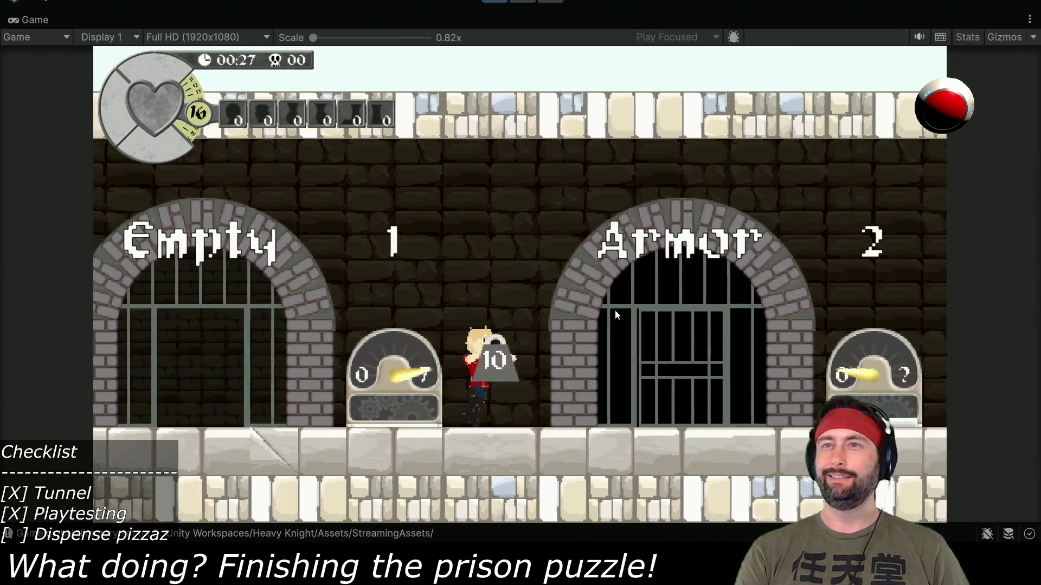
key("Right")
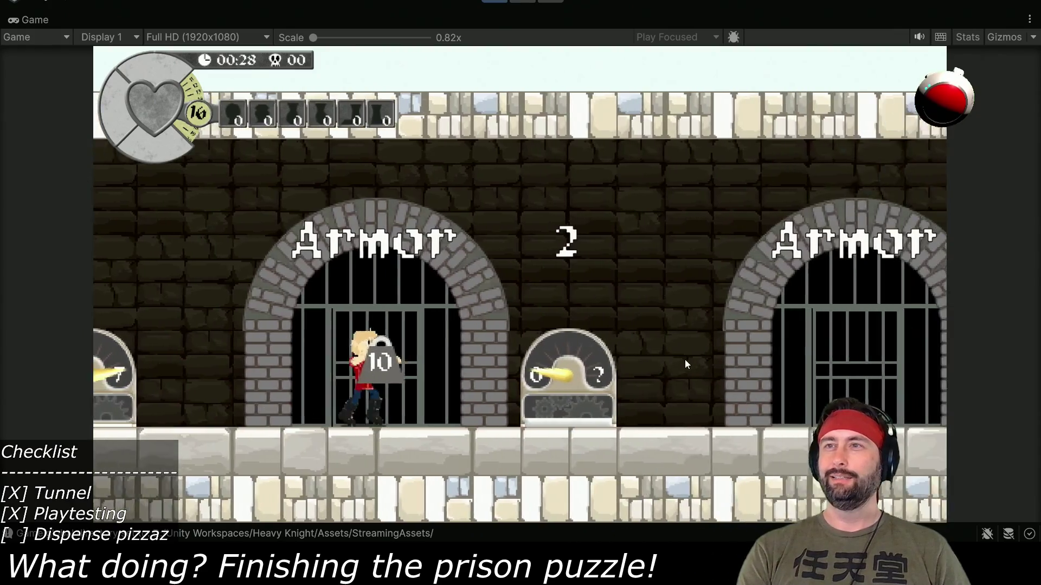
key("Left")
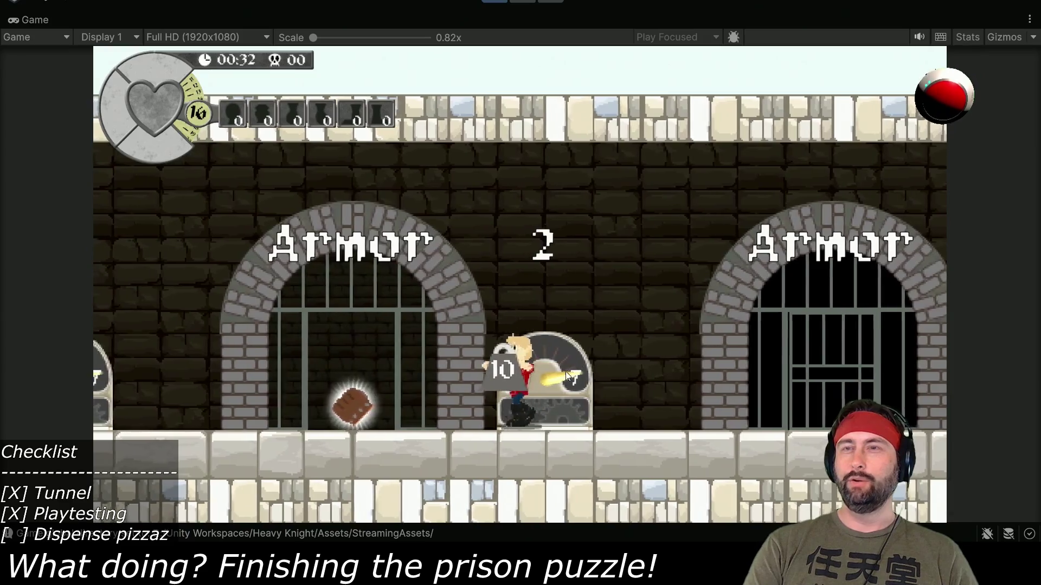
key("Left")
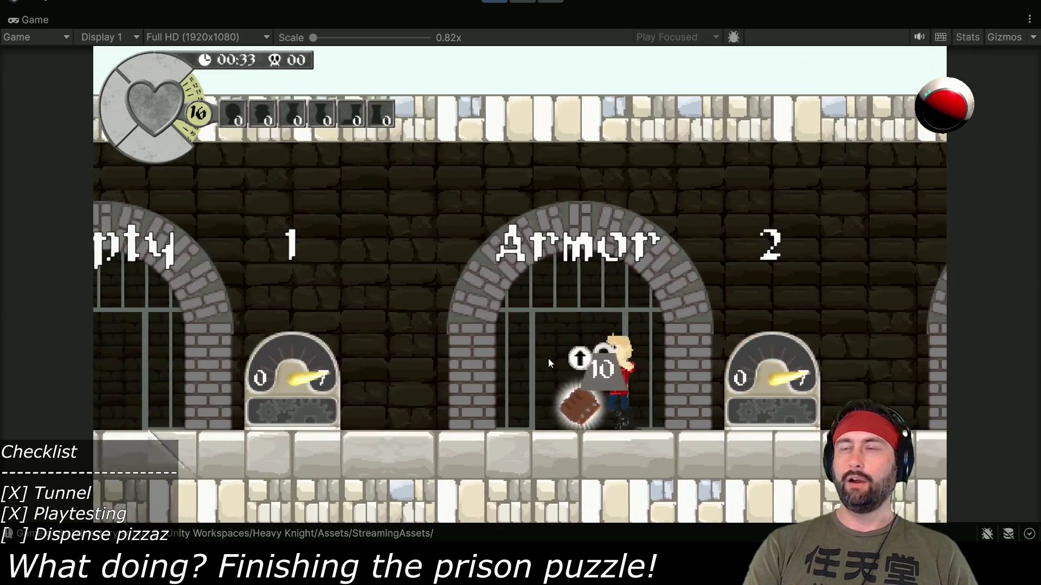
key("Left")
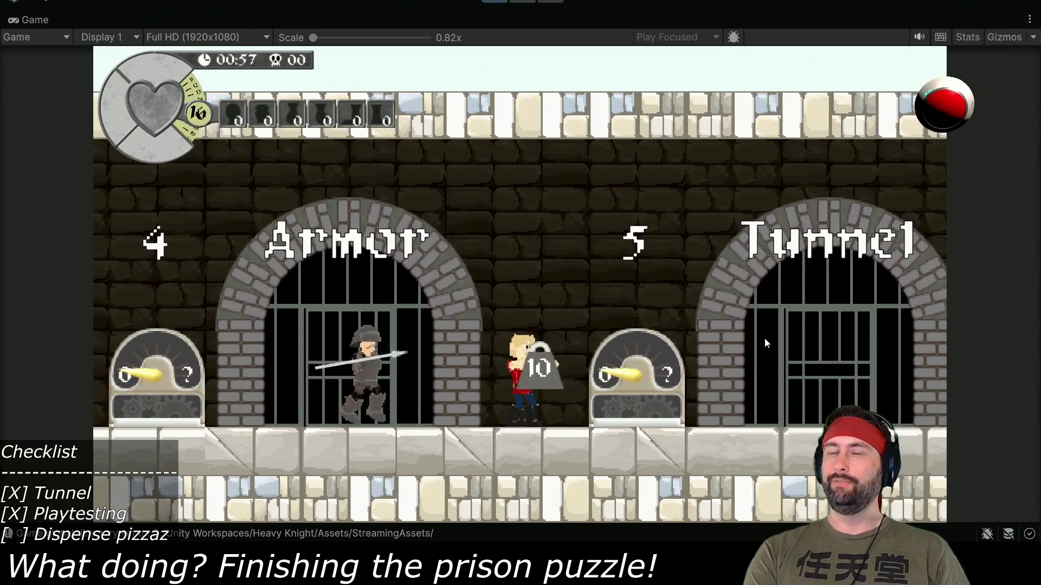
key("Right")
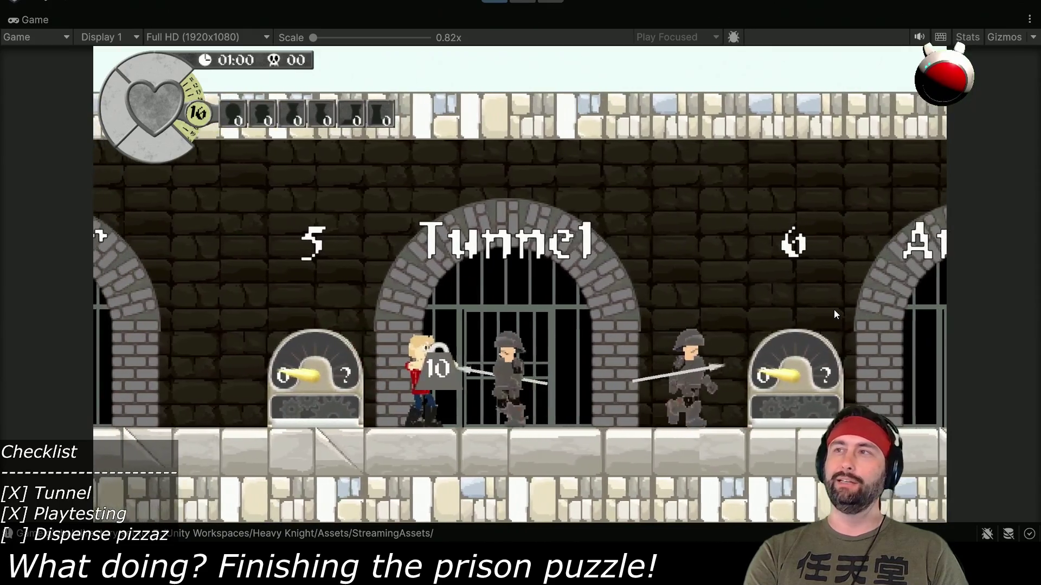
key("Left")
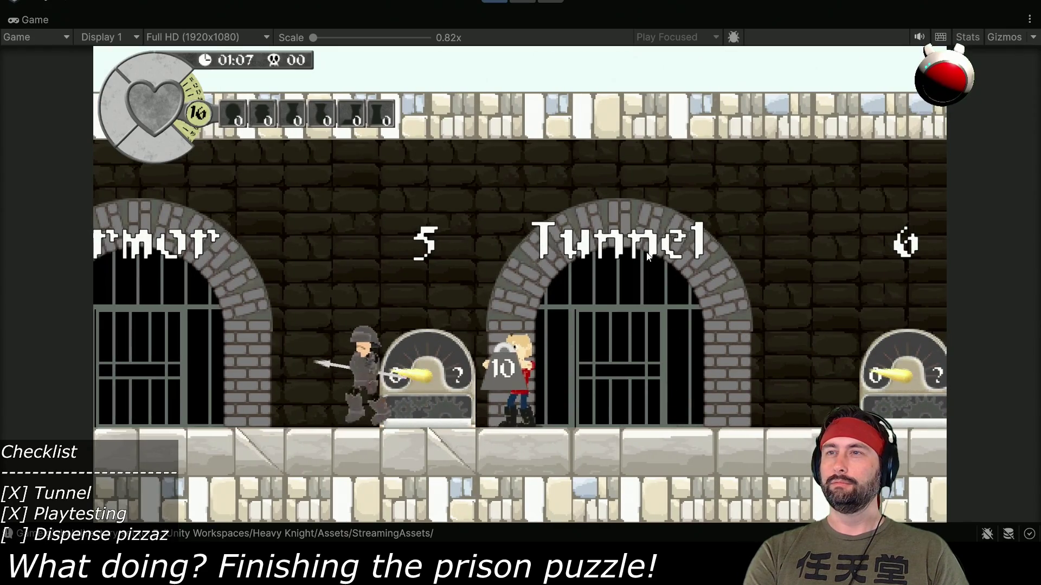
key("Left")
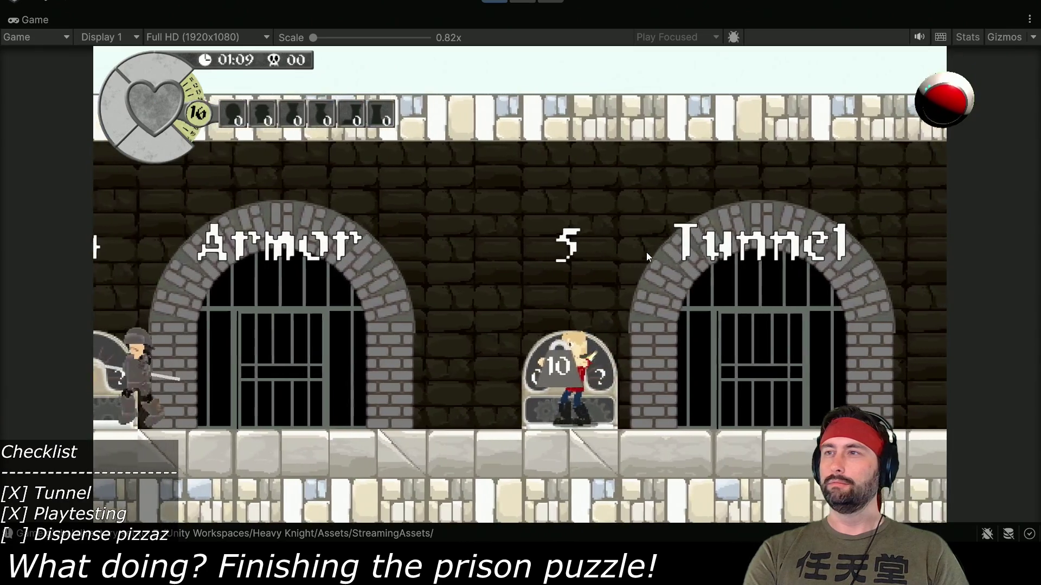
key("Right")
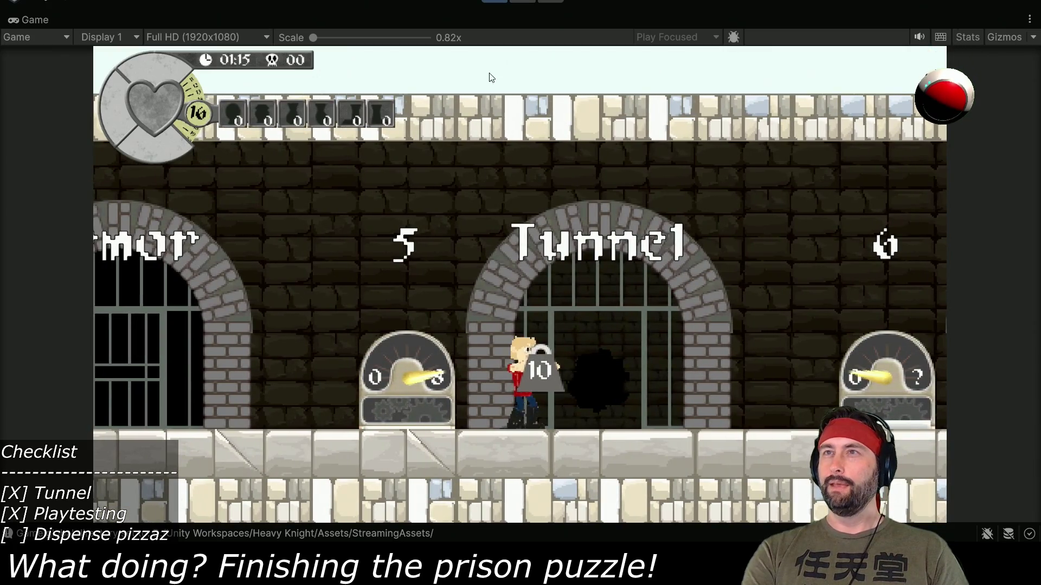
left_click(493, 3)
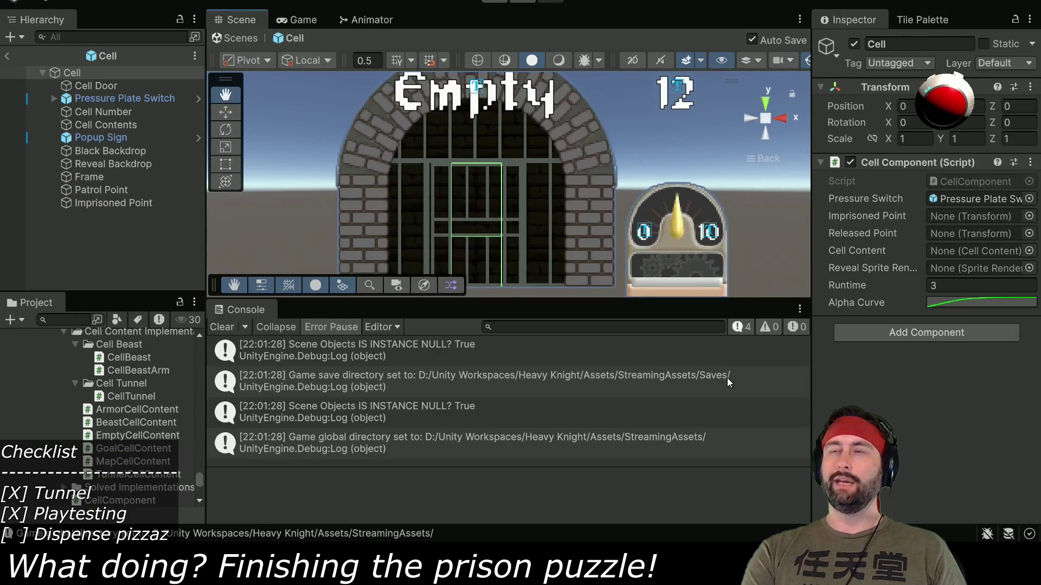
- Search 'tunnel', inspect Cell Tunnel in the Tunnel Cell Contents prefab, then return to the scene
left_click(76, 321)
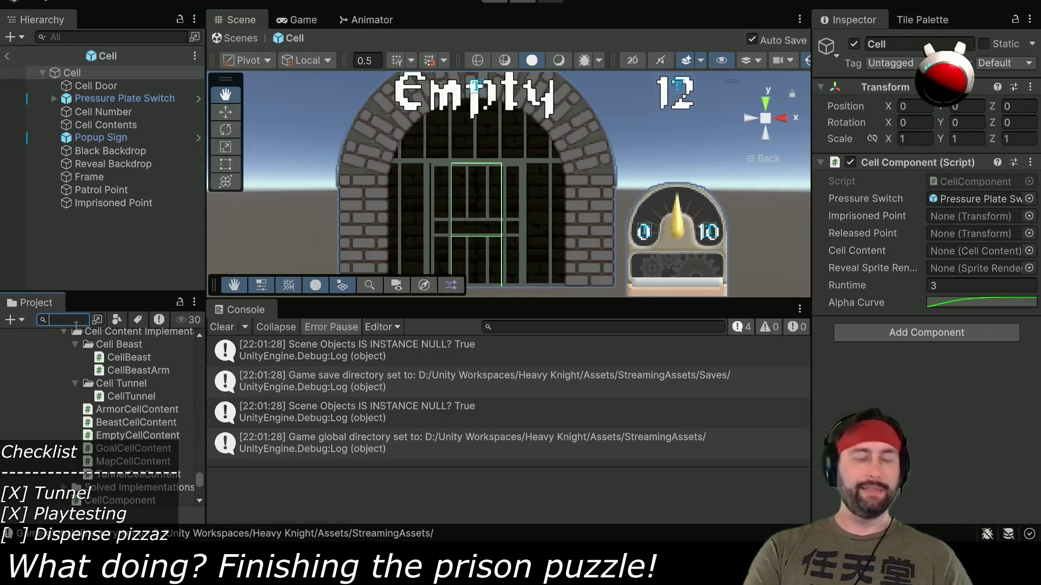
type("tunnel")
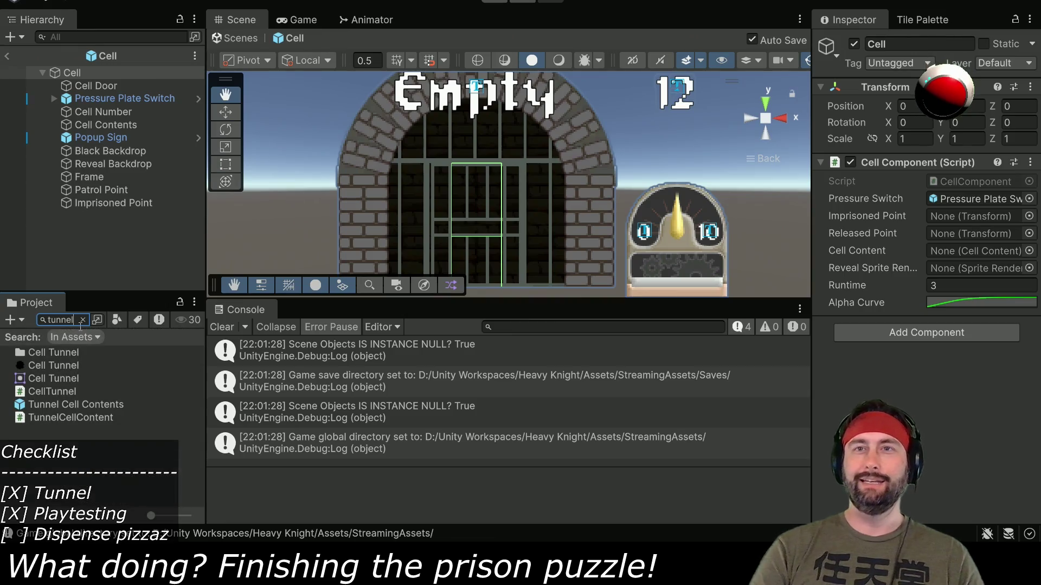
double_click(54, 404)
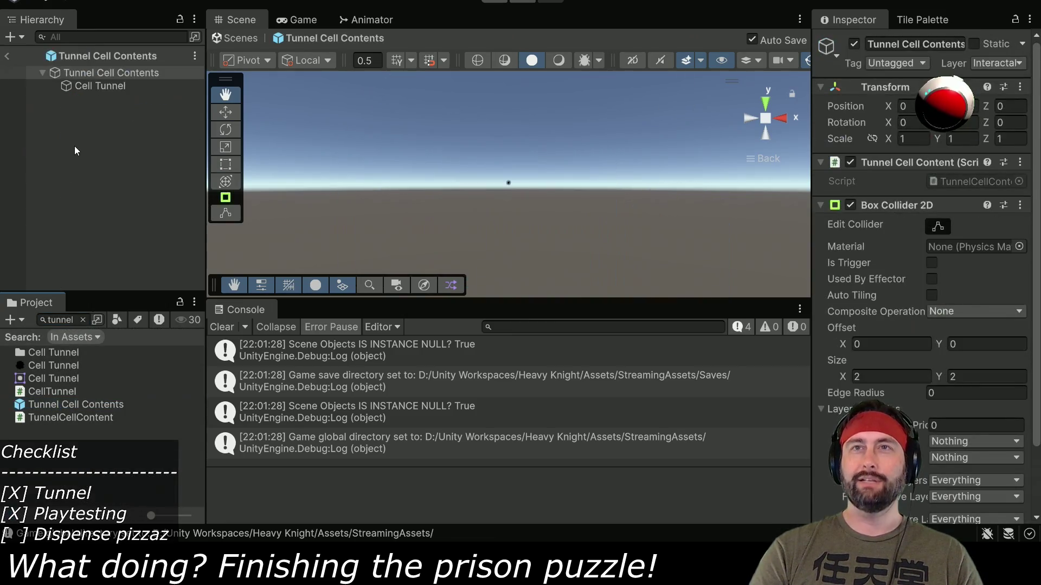
left_click(75, 88)
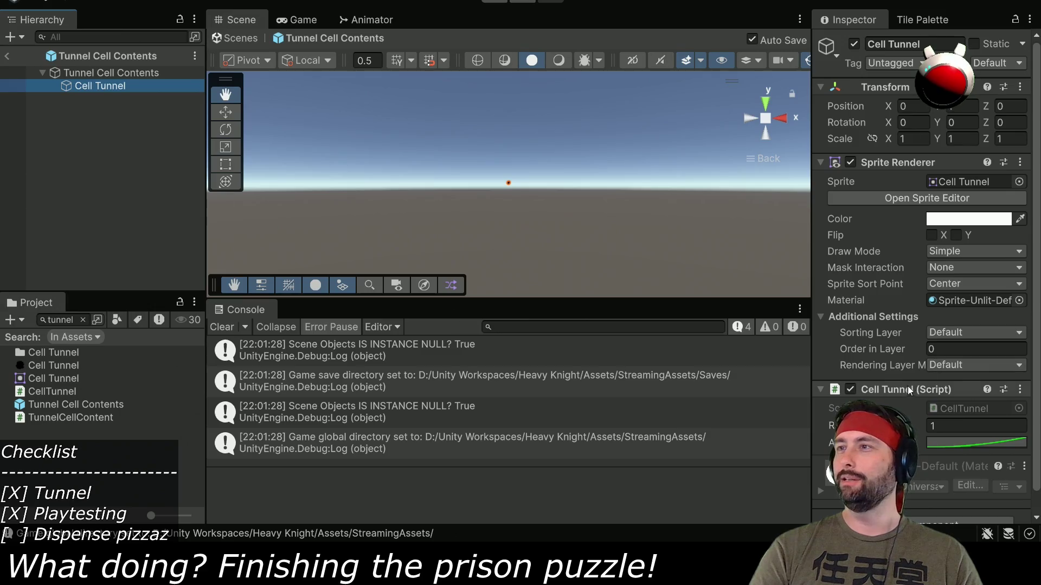
scroll(926, 273, "down", 1)
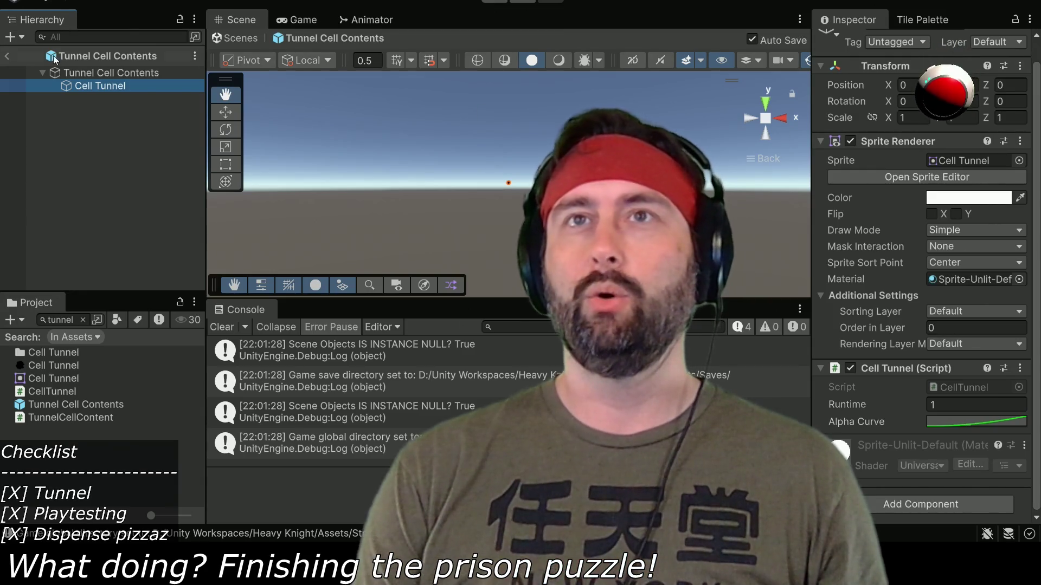
left_click(7, 57)
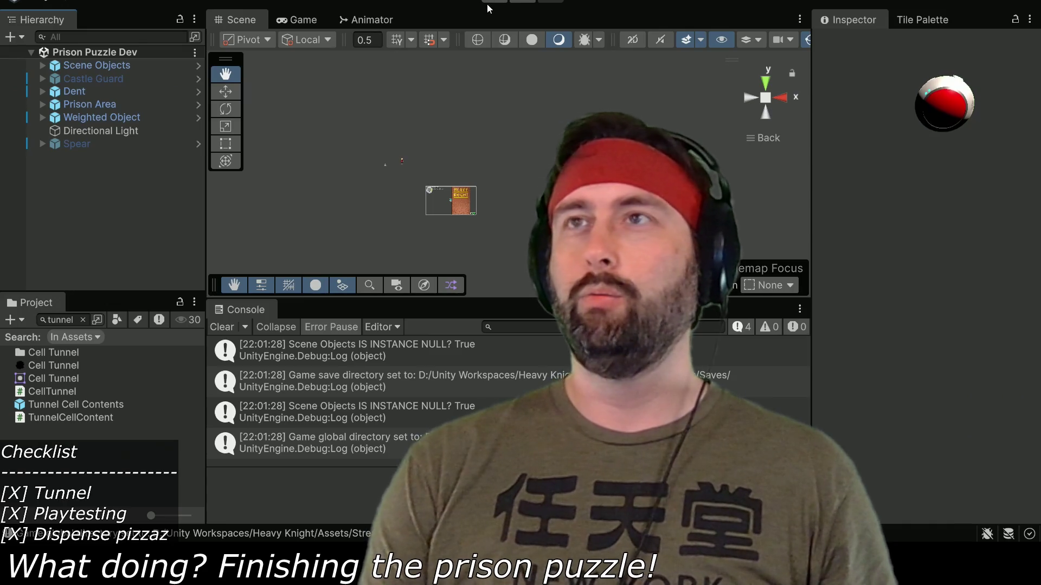